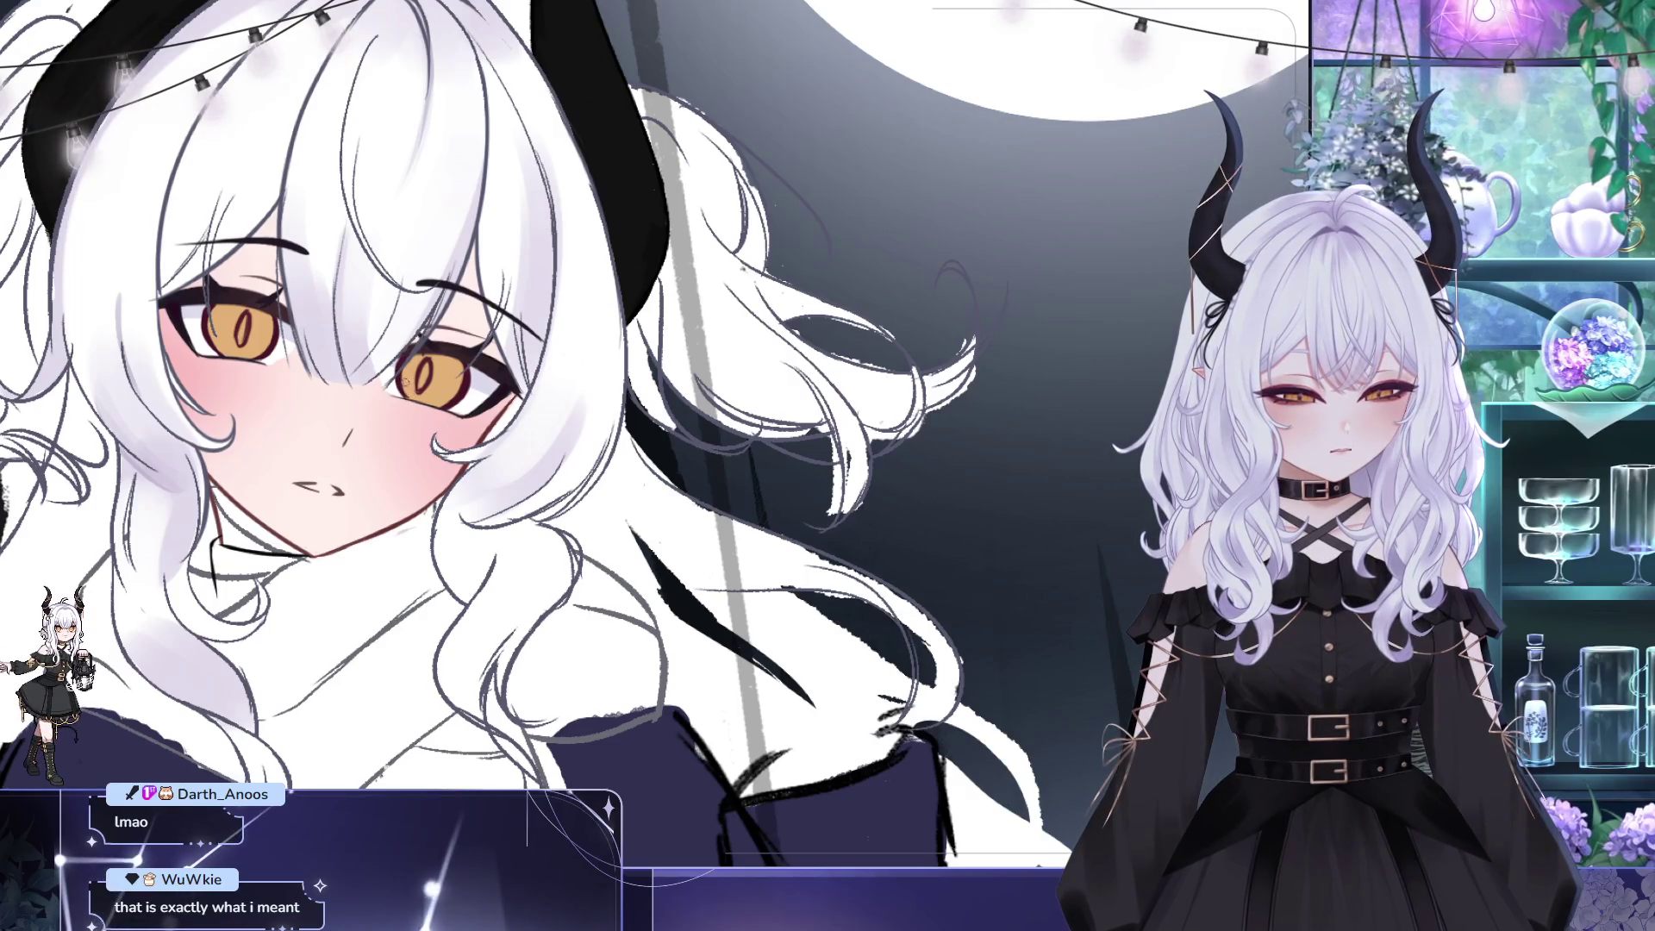
- Pan around the moonlit canvas, then switch to the snowy fur-collar illustration
scroll(412, 334, down, 2)
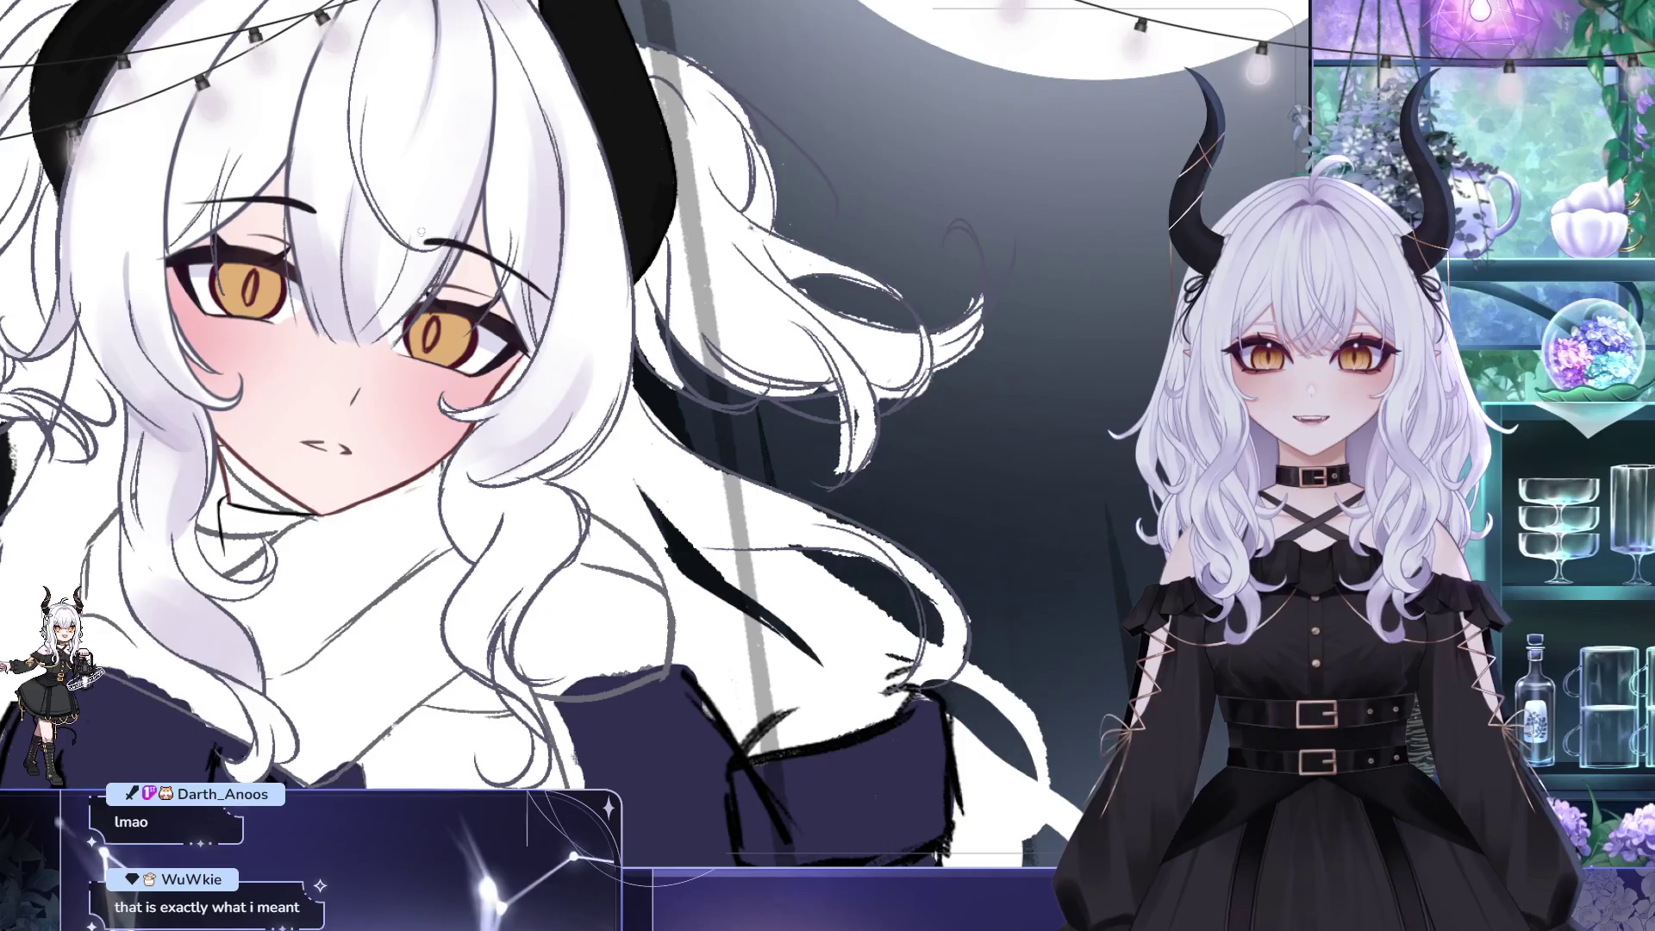
scroll(421, 233, left, 1)
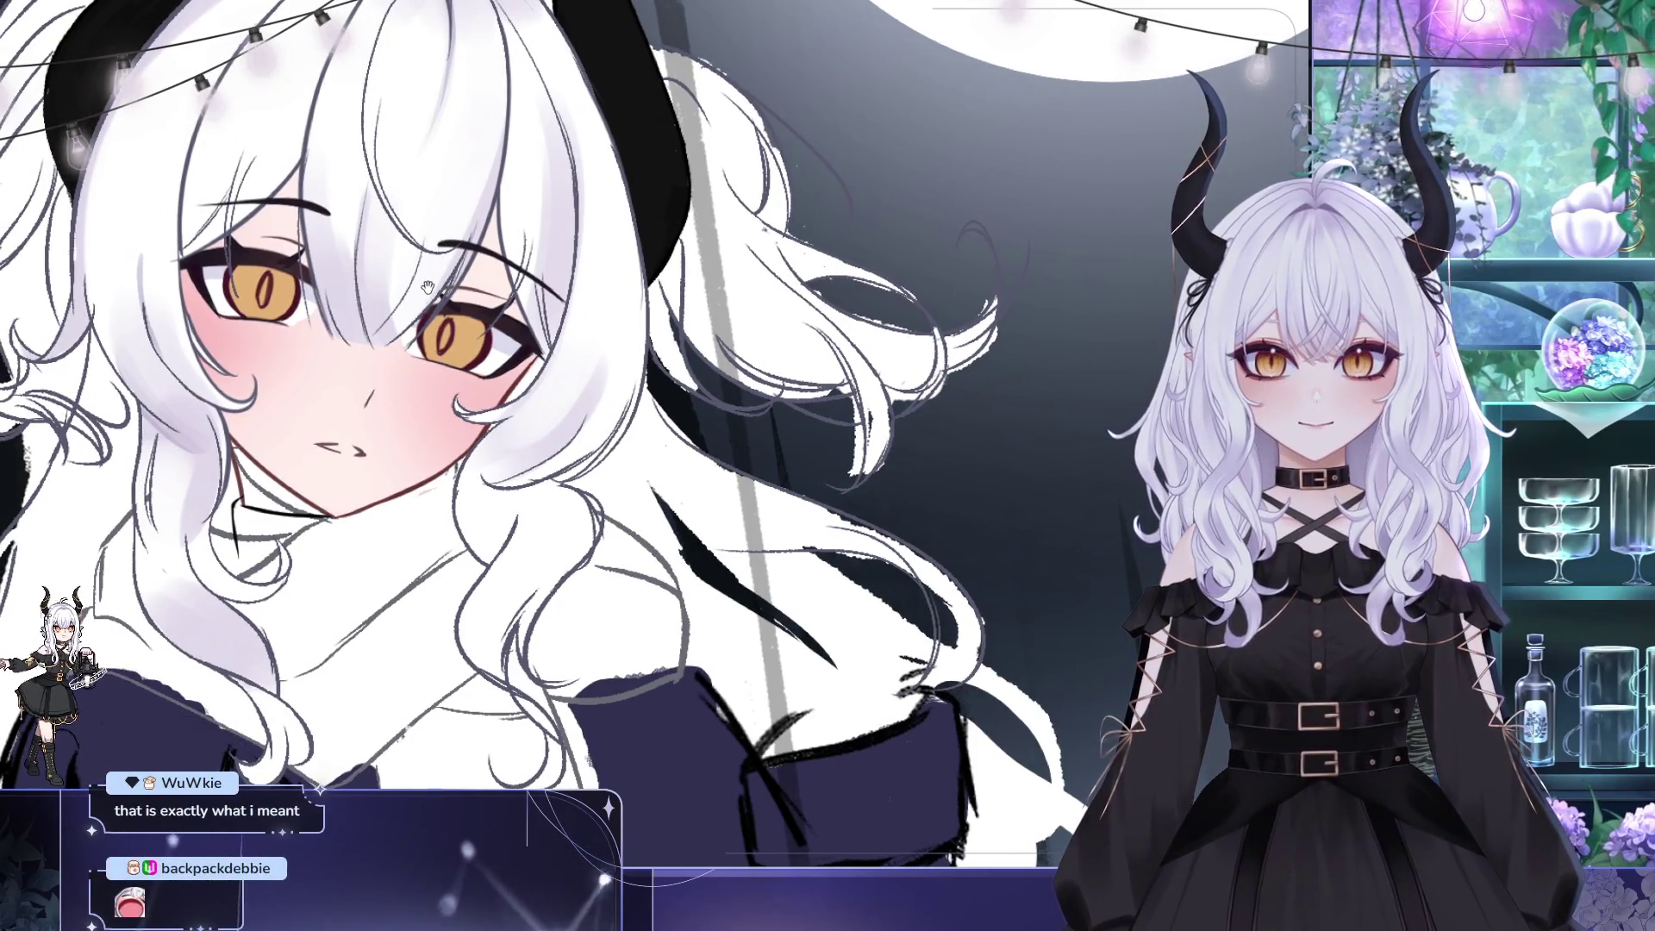
scroll(431, 250, up, 2)
scroll(434, 215, left, 2)
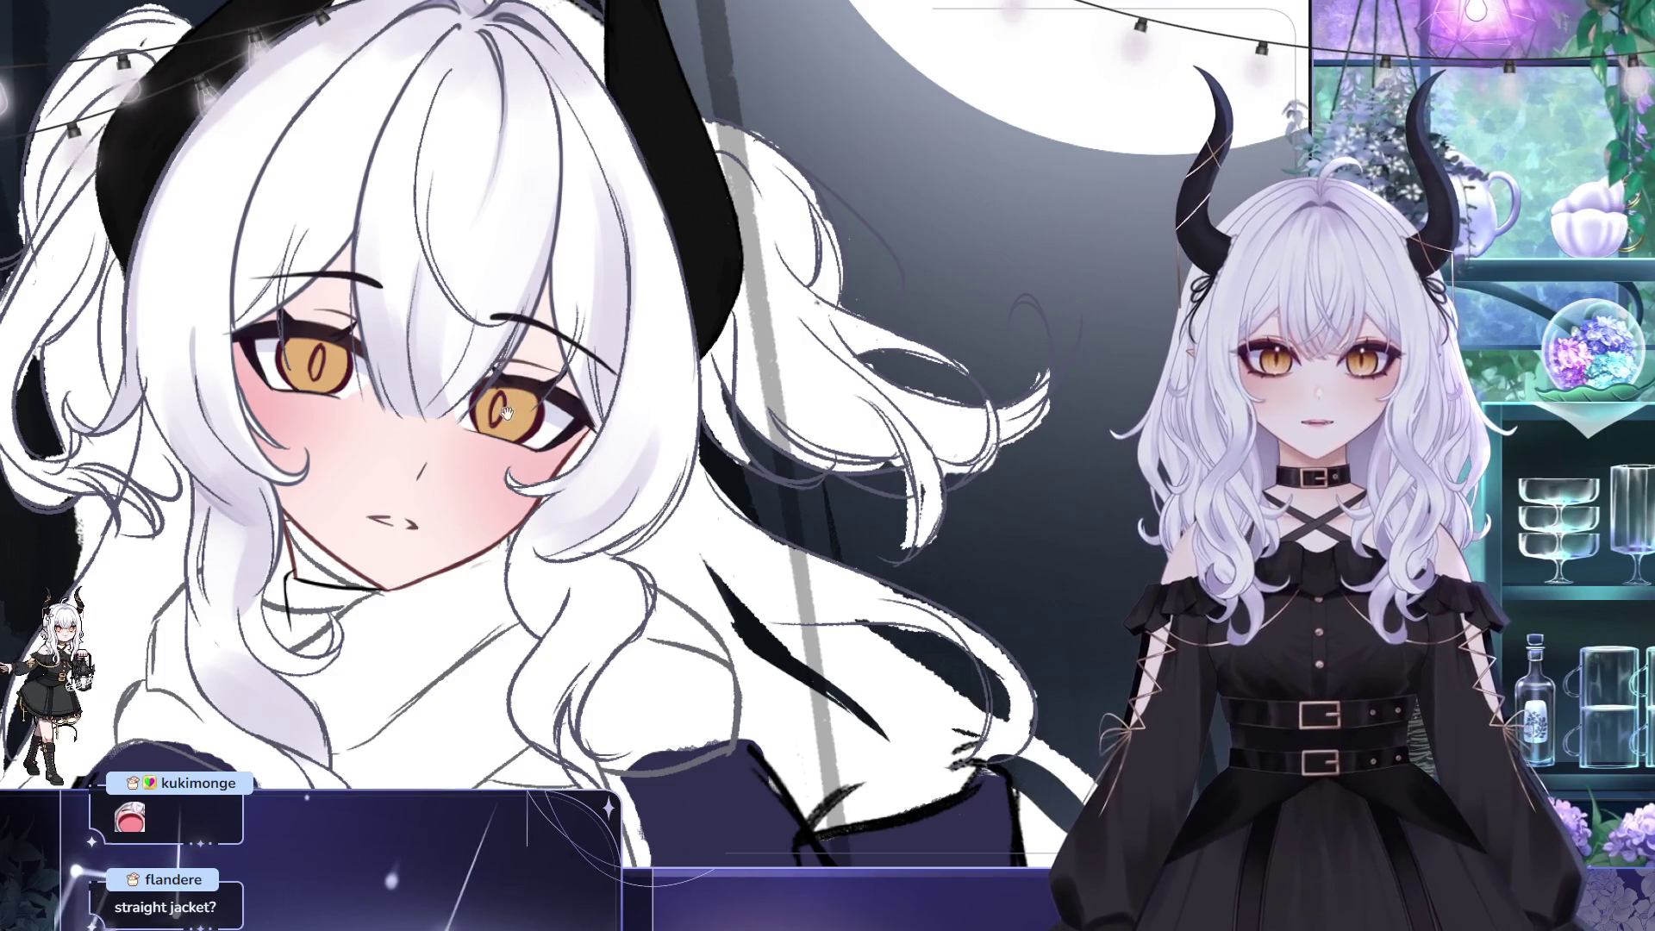
scroll(516, 388, up, 1)
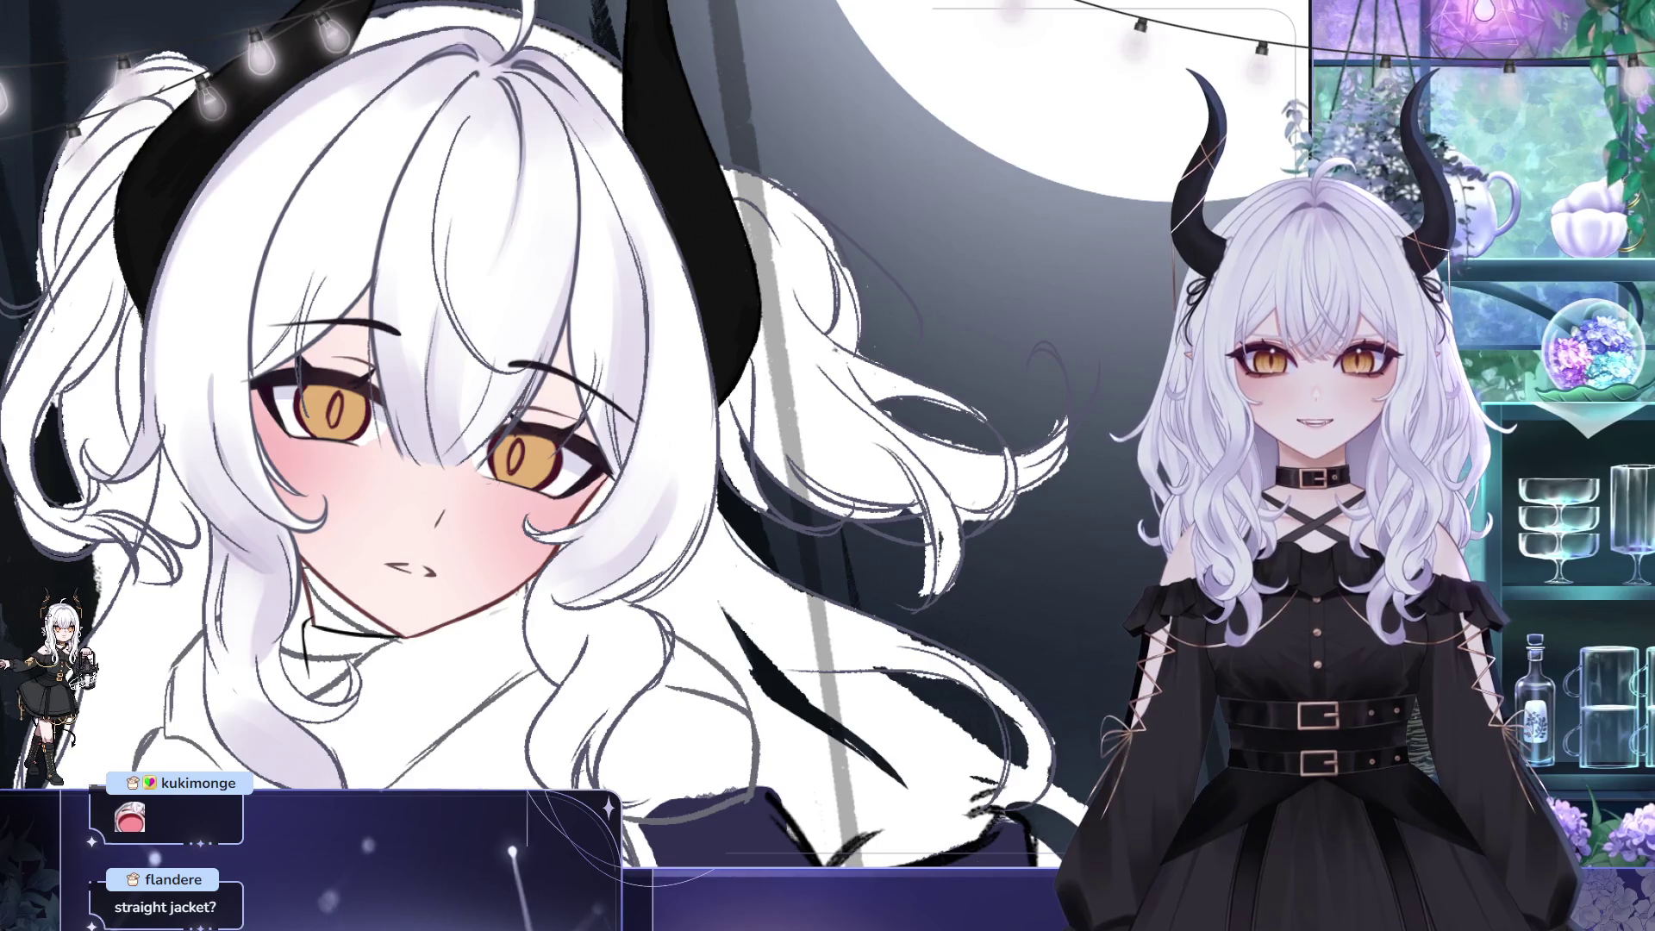
scroll(372, 455, down, 5)
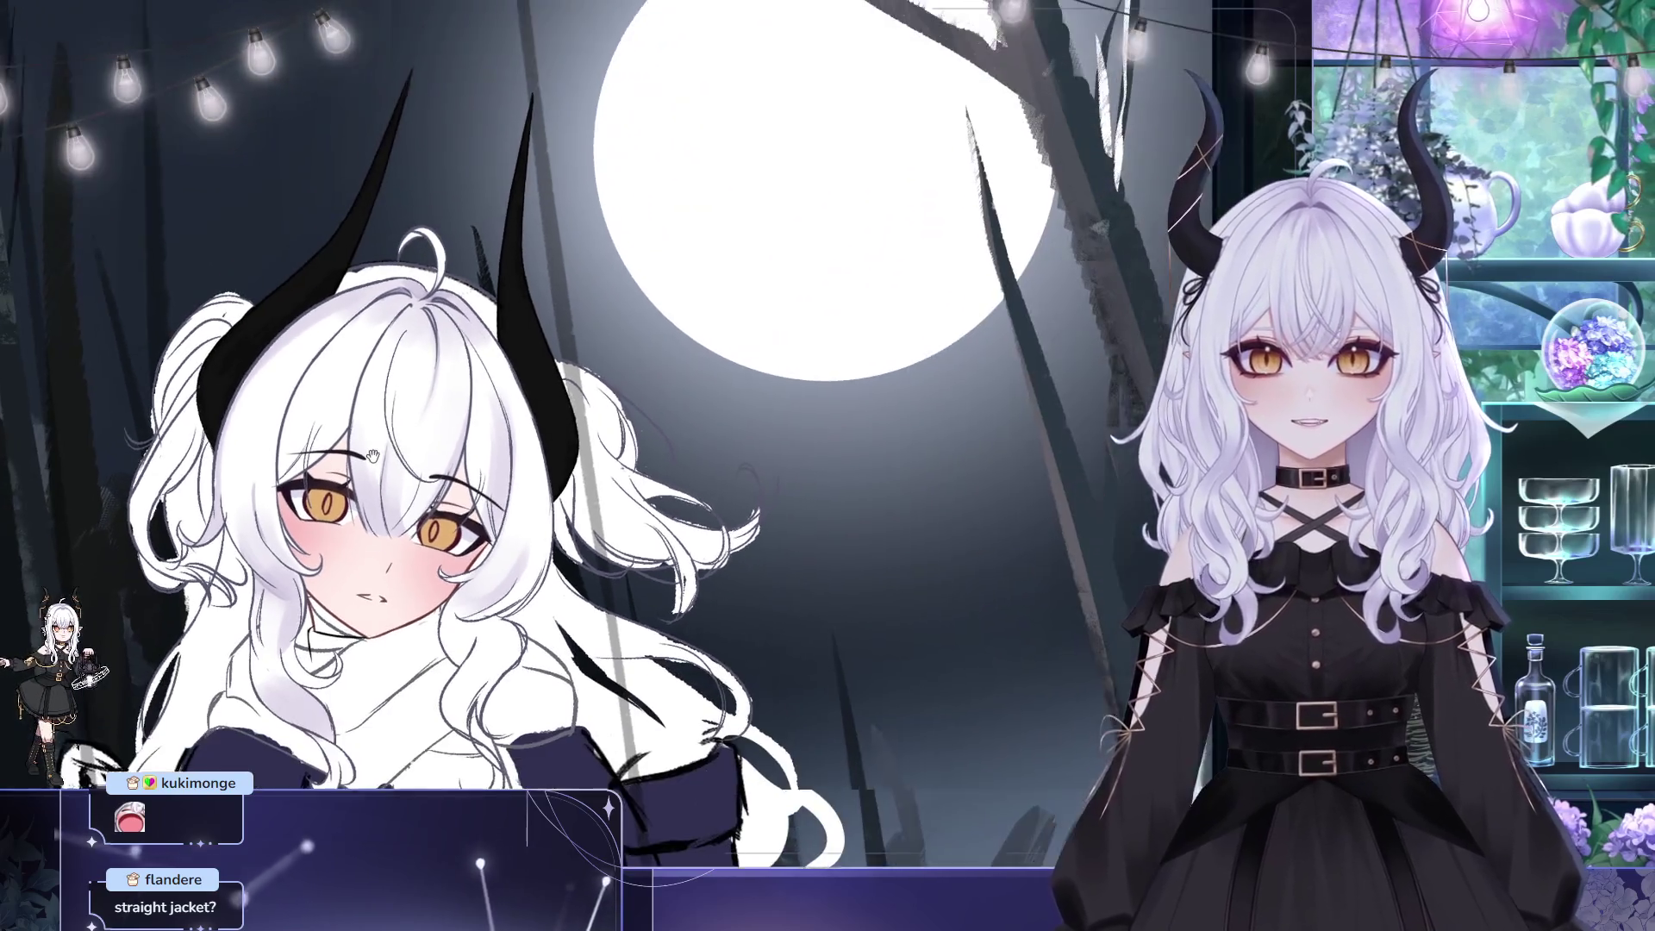
scroll(405, 455, up, 2)
drag(399, 421, 371, 375)
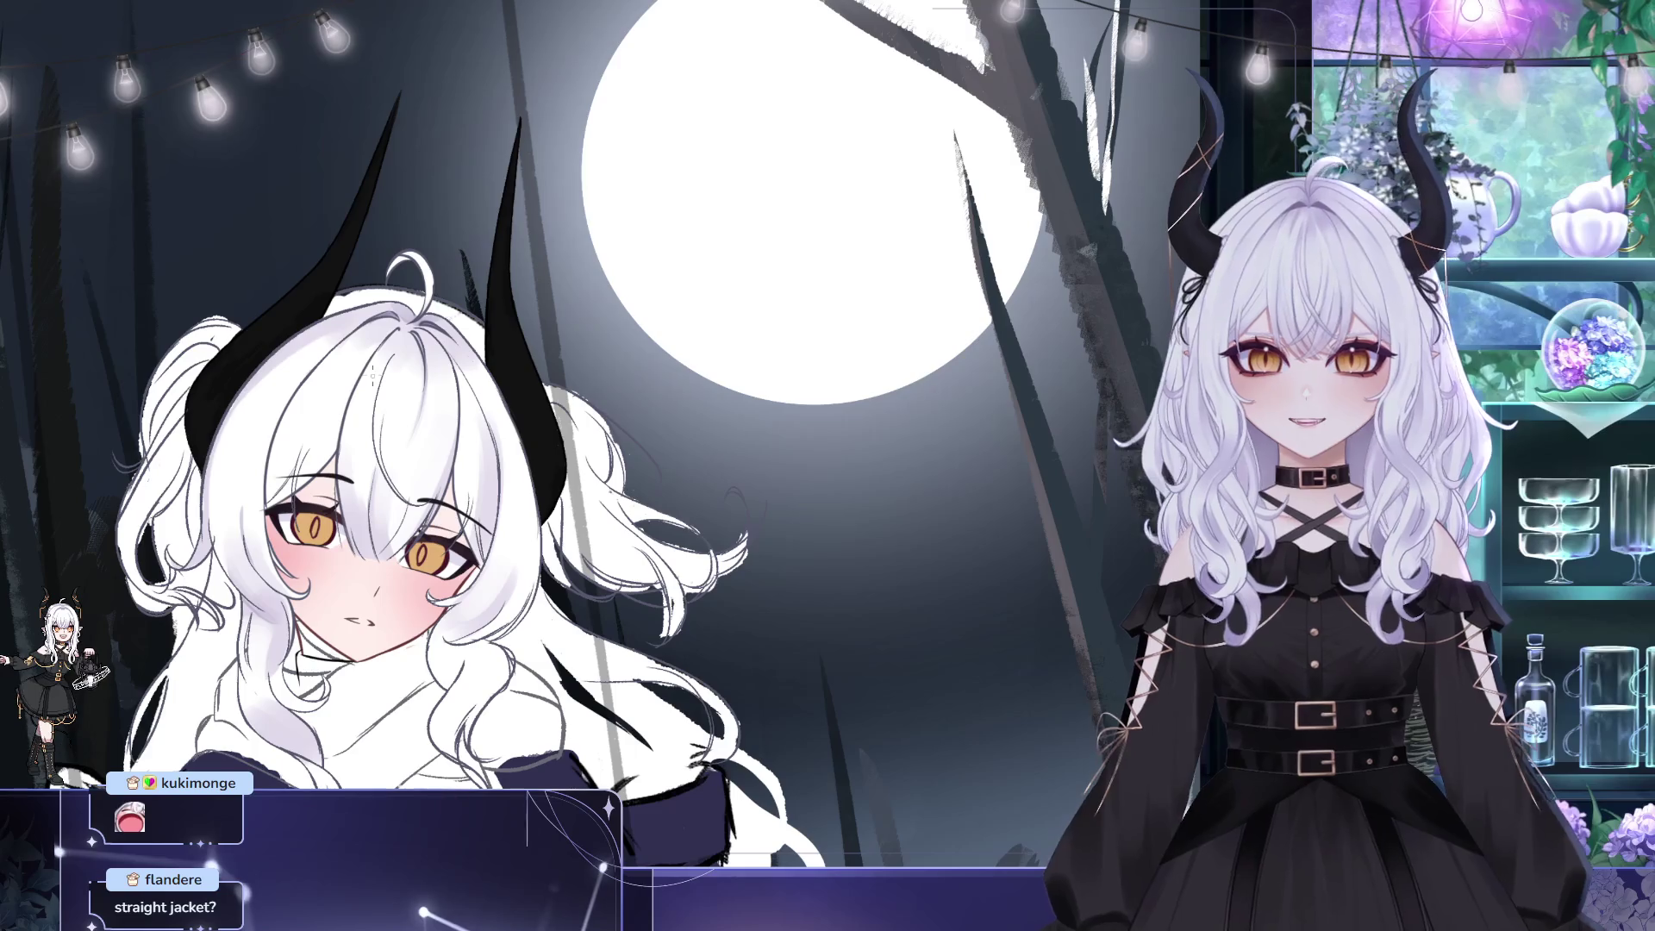
scroll(372, 376, down, 5)
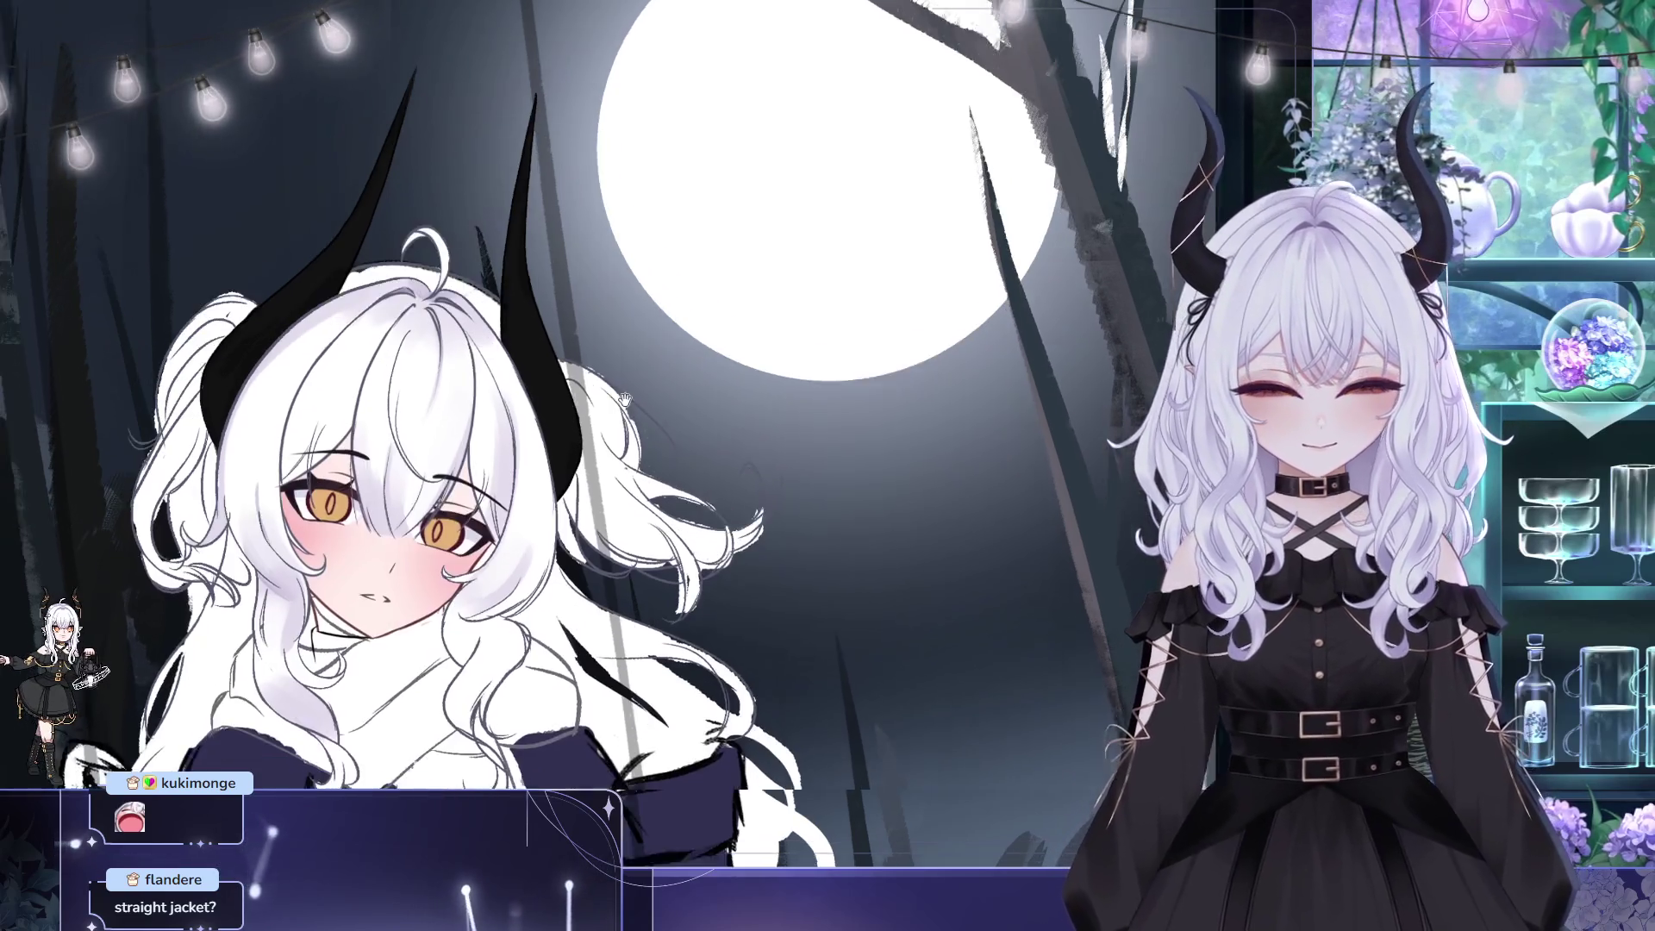
scroll(689, 344, up, 2)
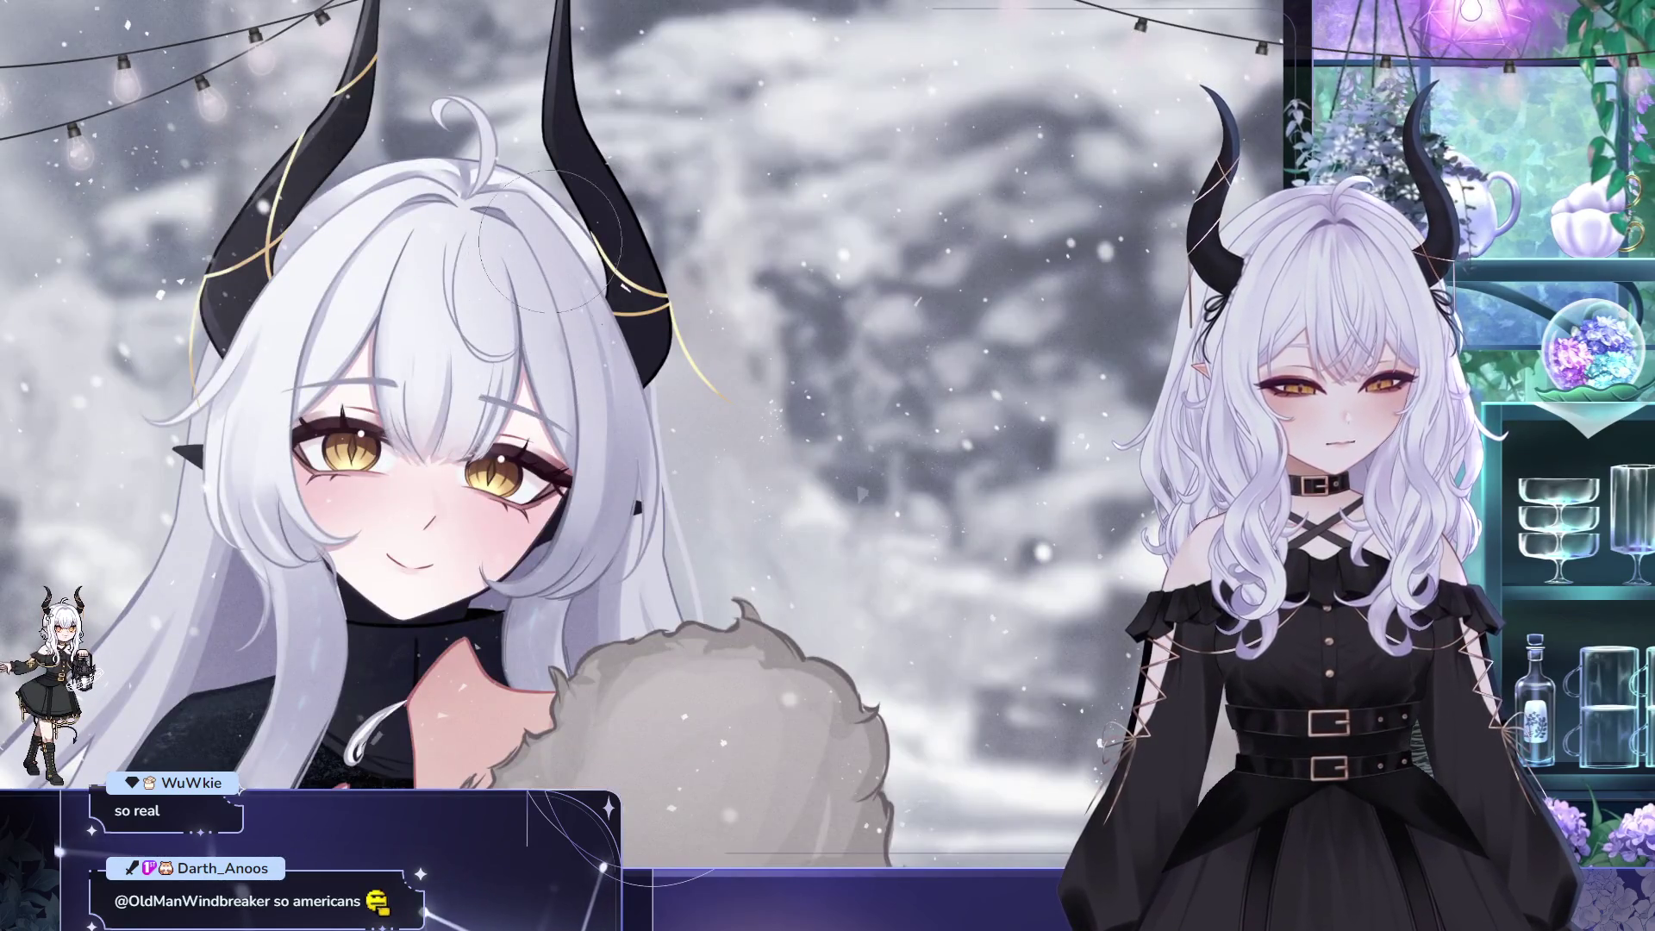
click(510, 312)
- Undo the stray grey dab on the girl's hair
key(ctrl+z)
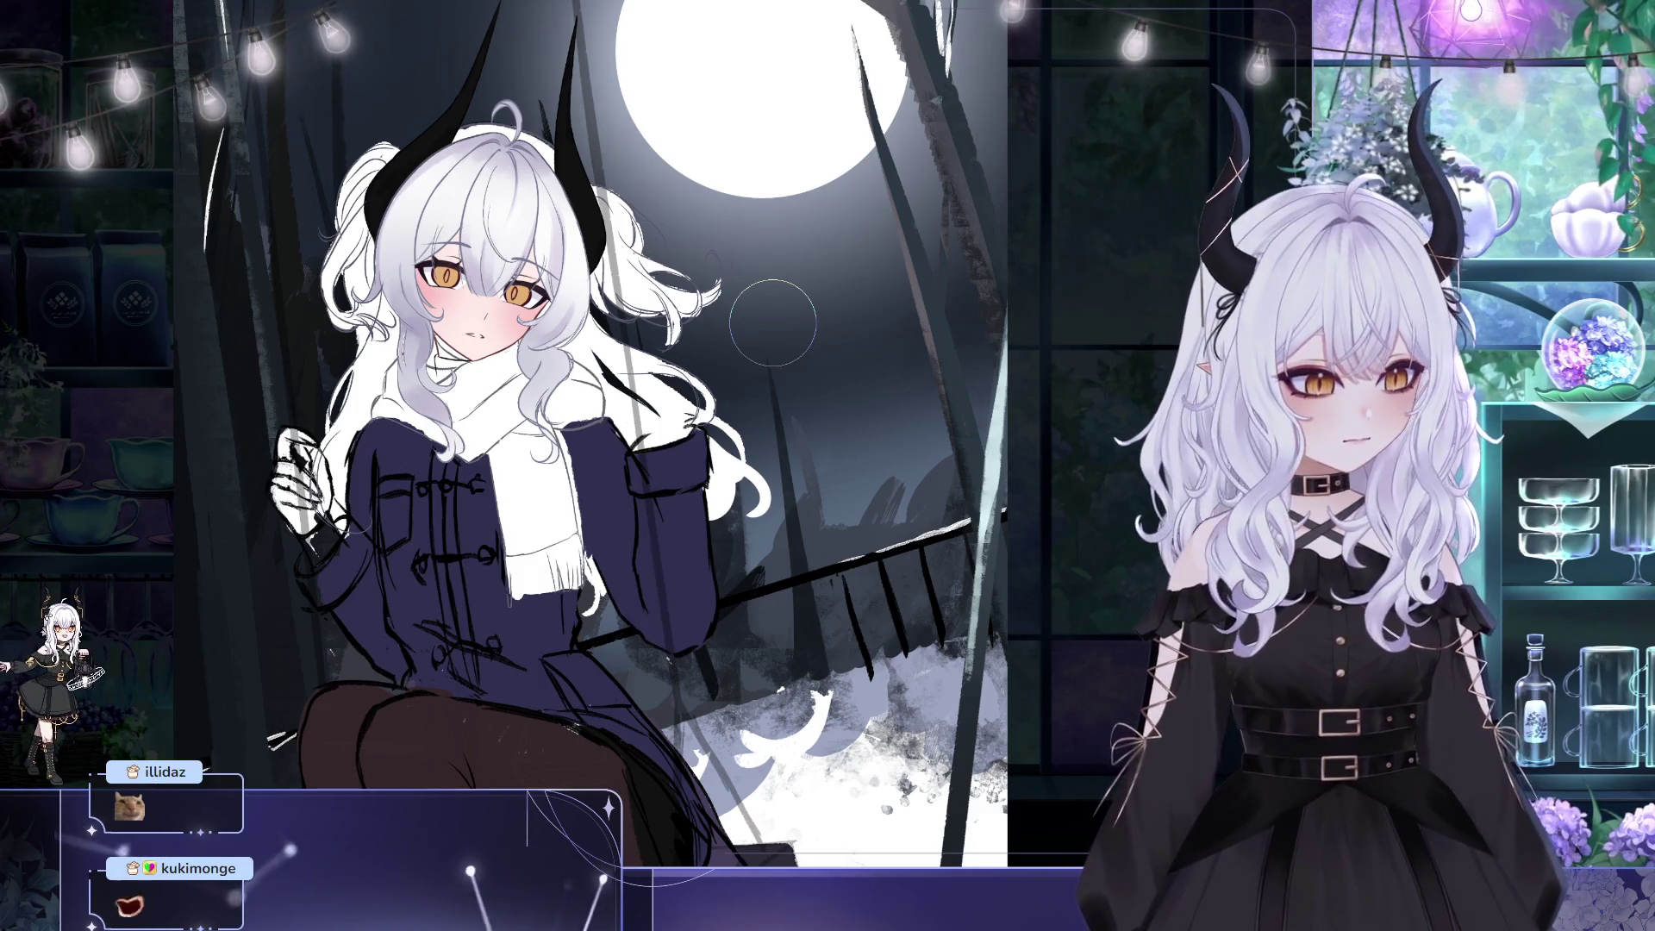
- Scroll the view of the swing illustration down
scroll(946, 475, down, 1)
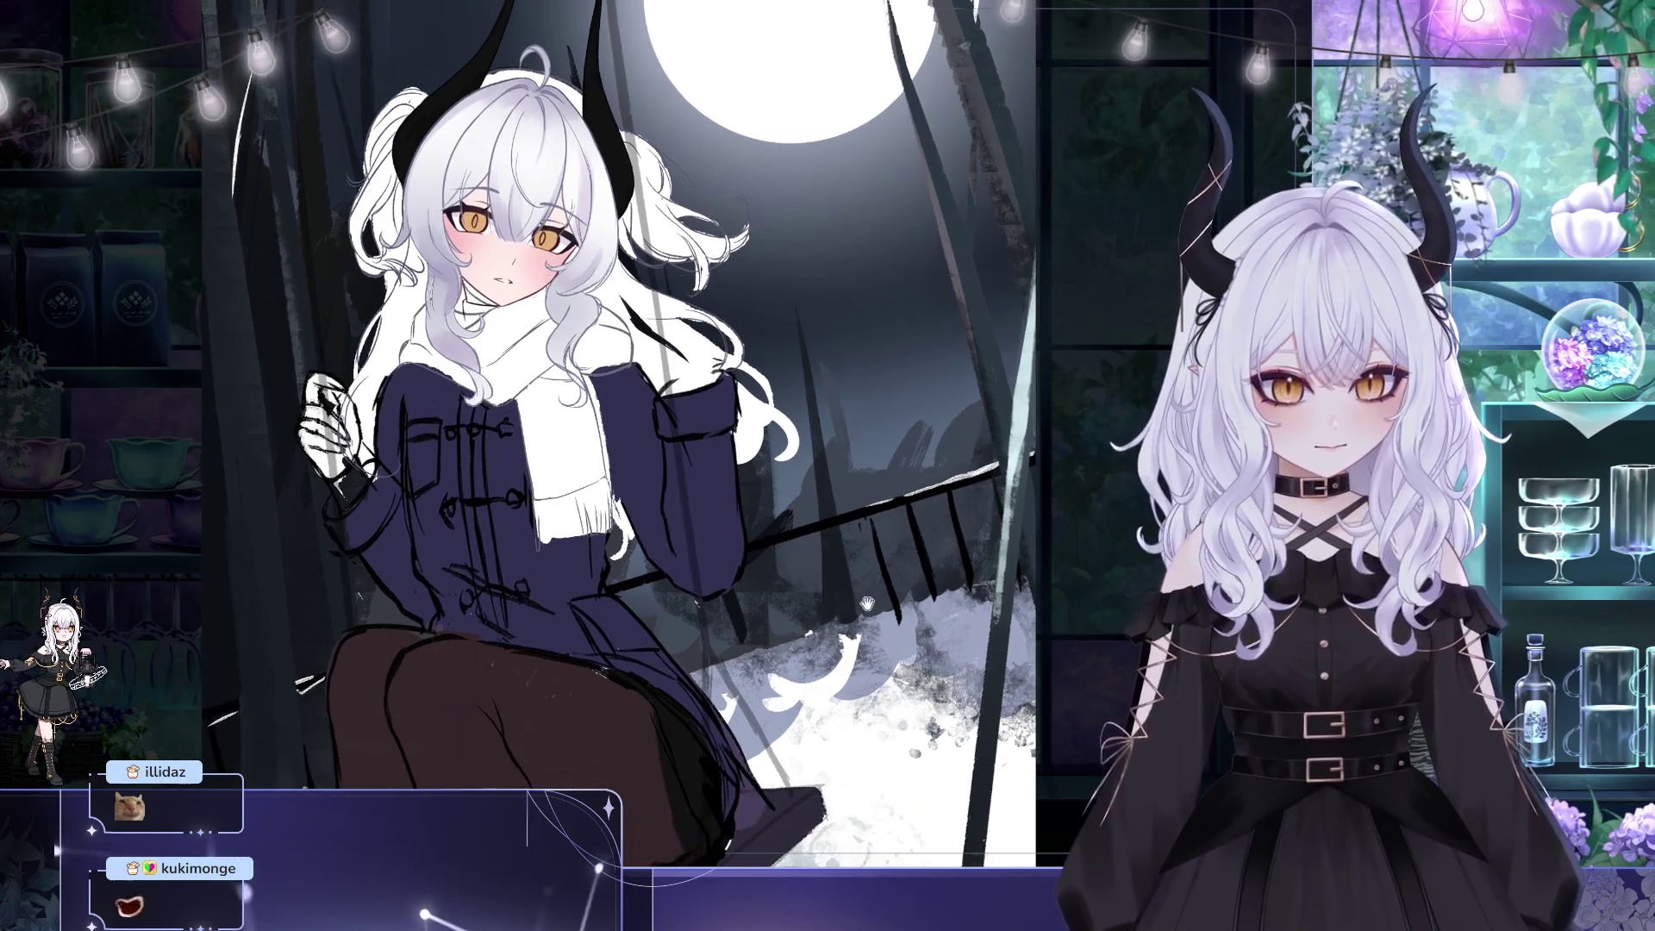
- Zoom in and pan so the girl's face, horns and white hair fill the canvas
scroll(946, 476, up, 3)
drag(834, 536, 897, 520)
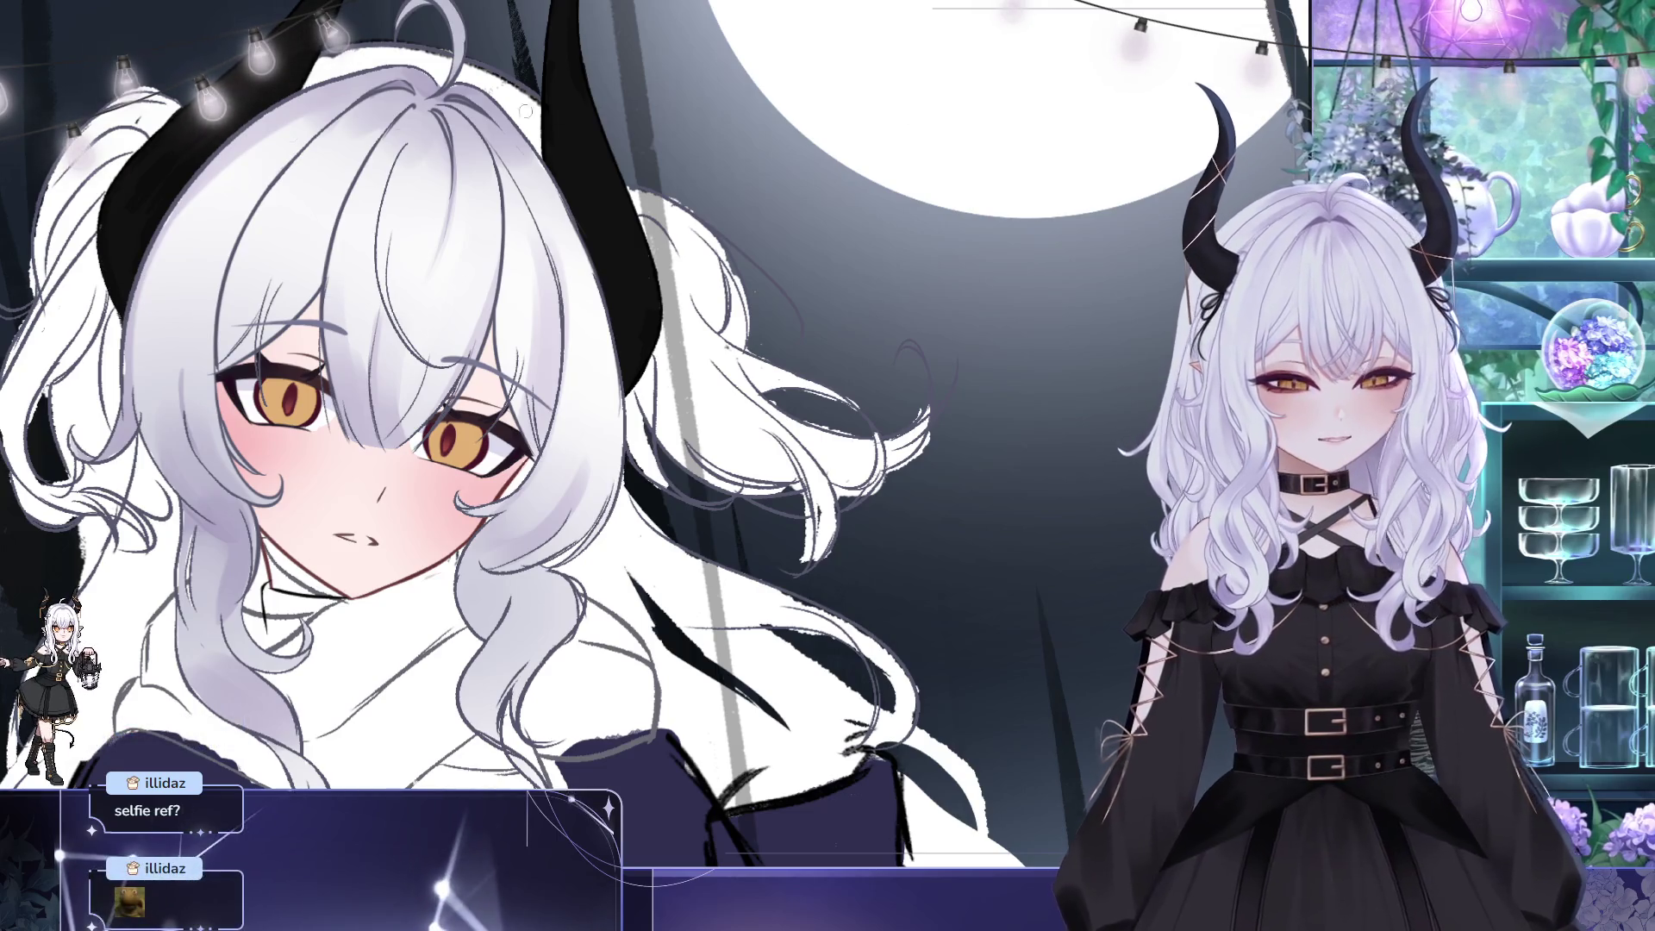
drag(389, 291, 299, 269)
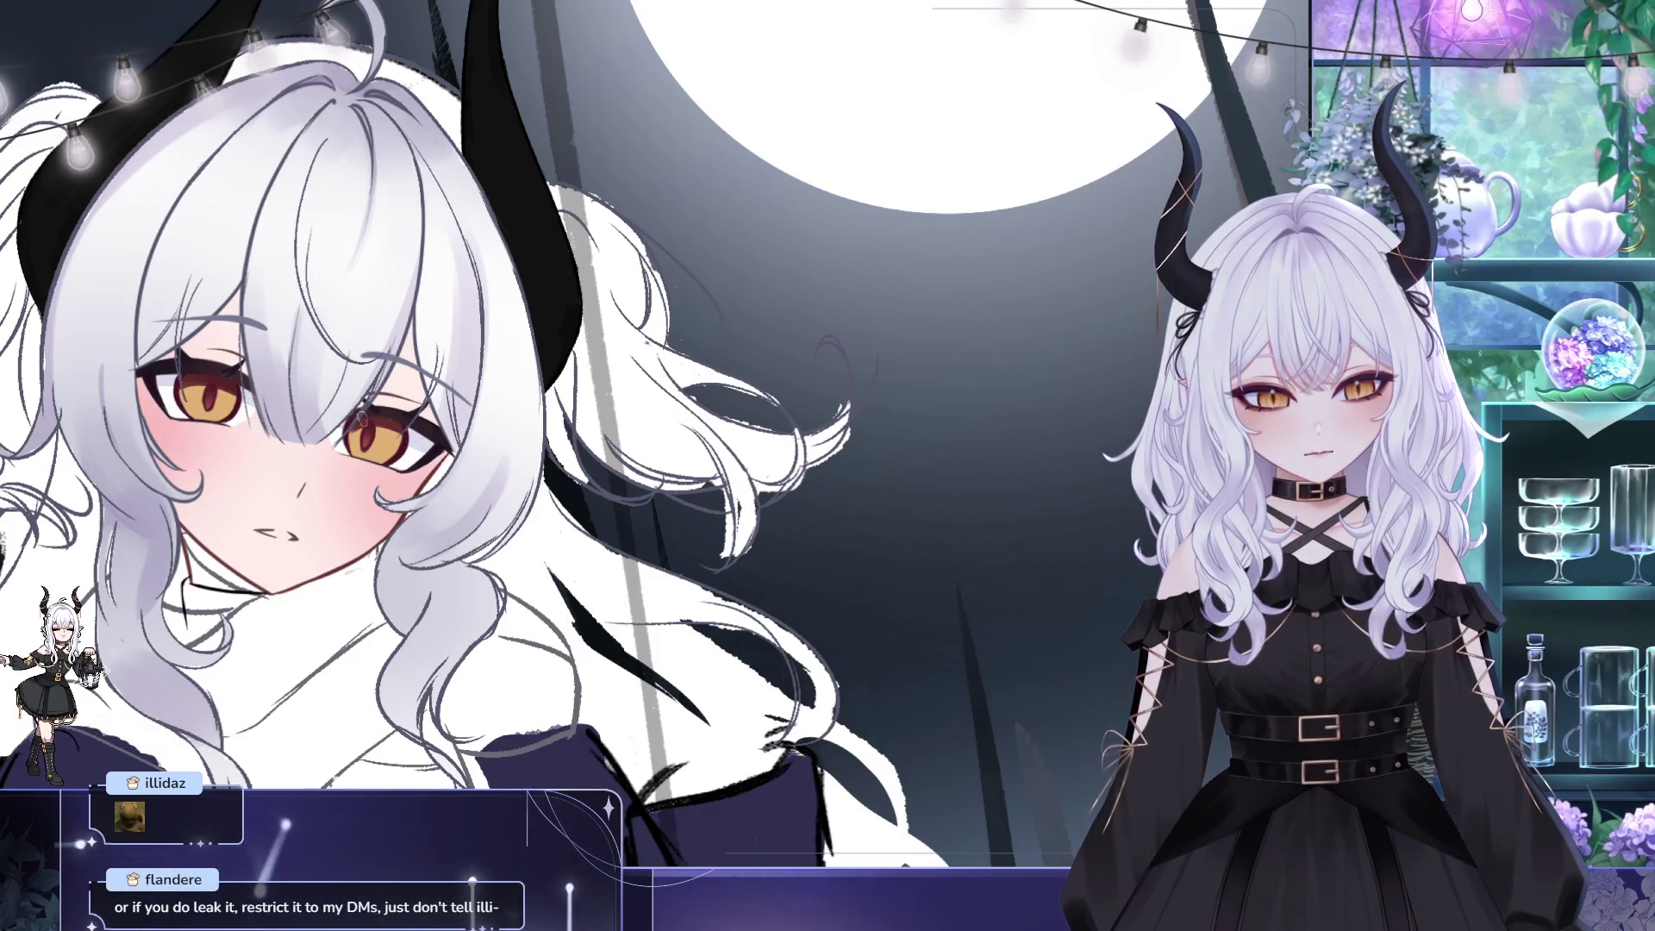
- Mirror the canvas view horizontally to check the face's proportions, then zoom closer
drag(649, 463, 786, 463)
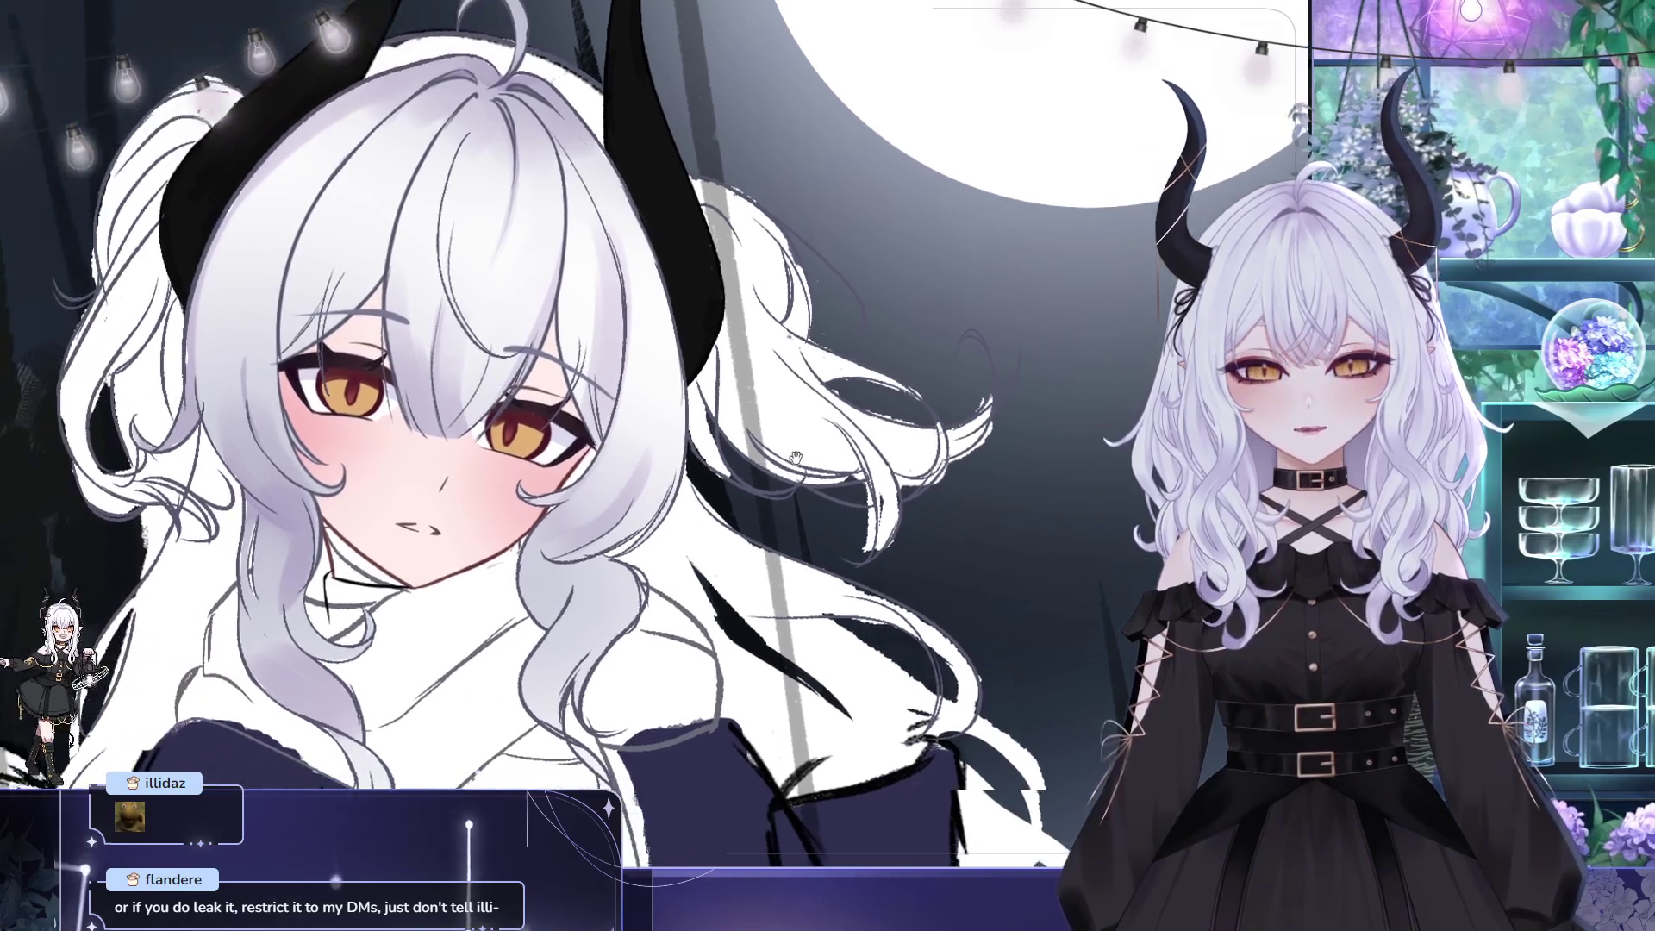
key(m)
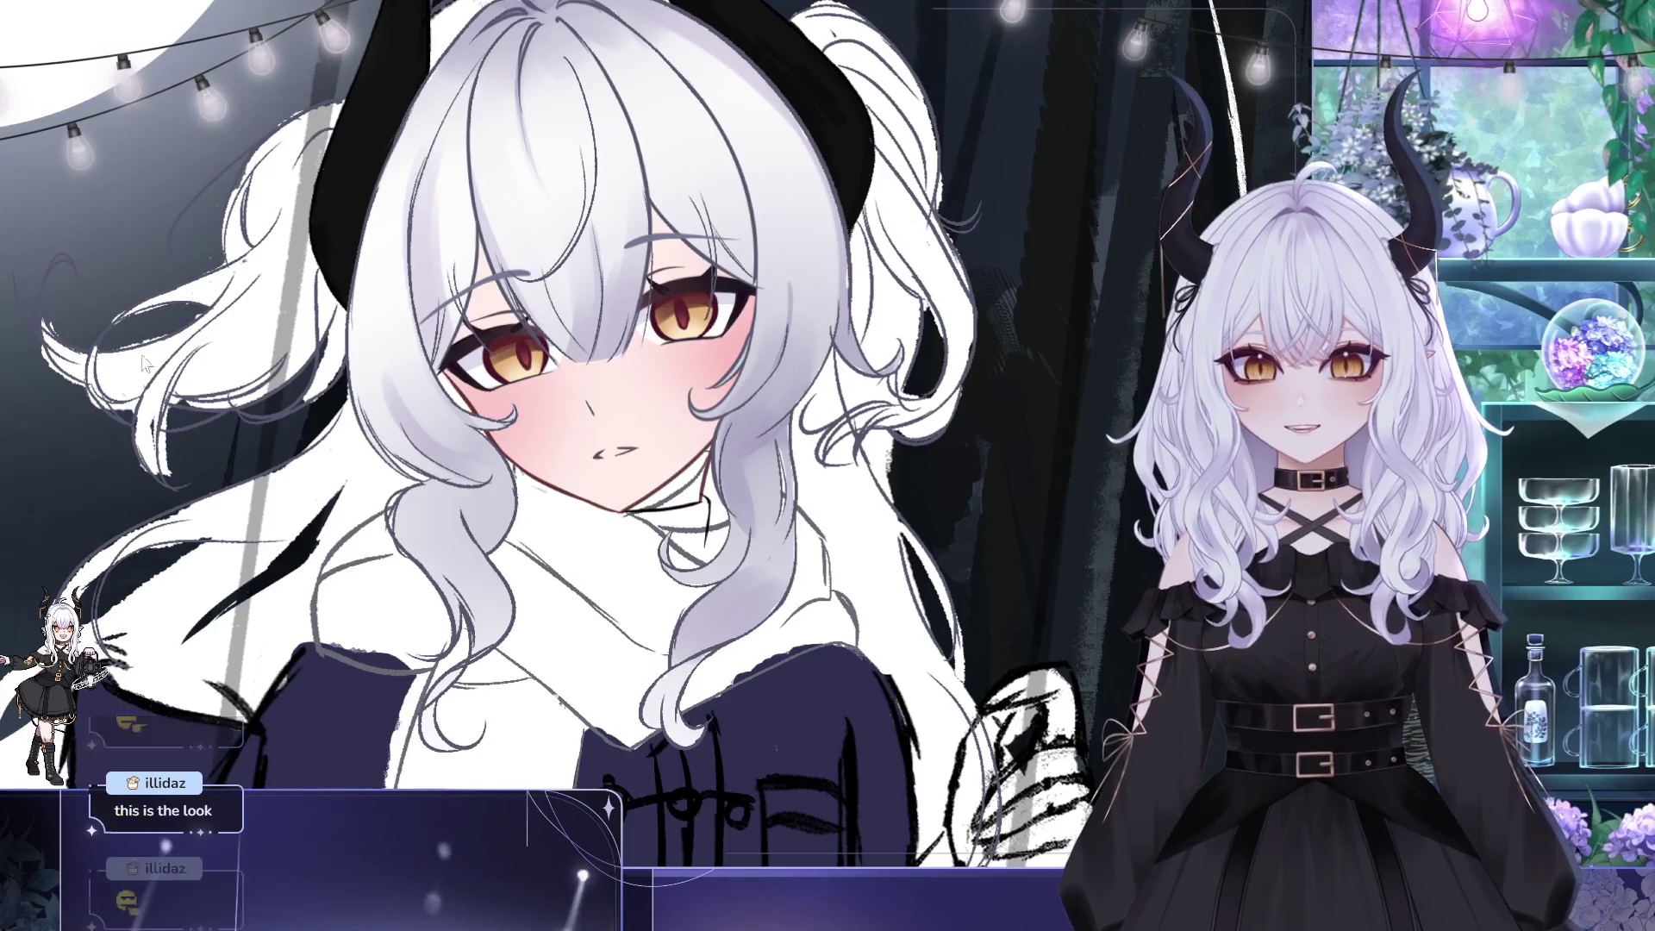
drag(758, 216, 613, 308)
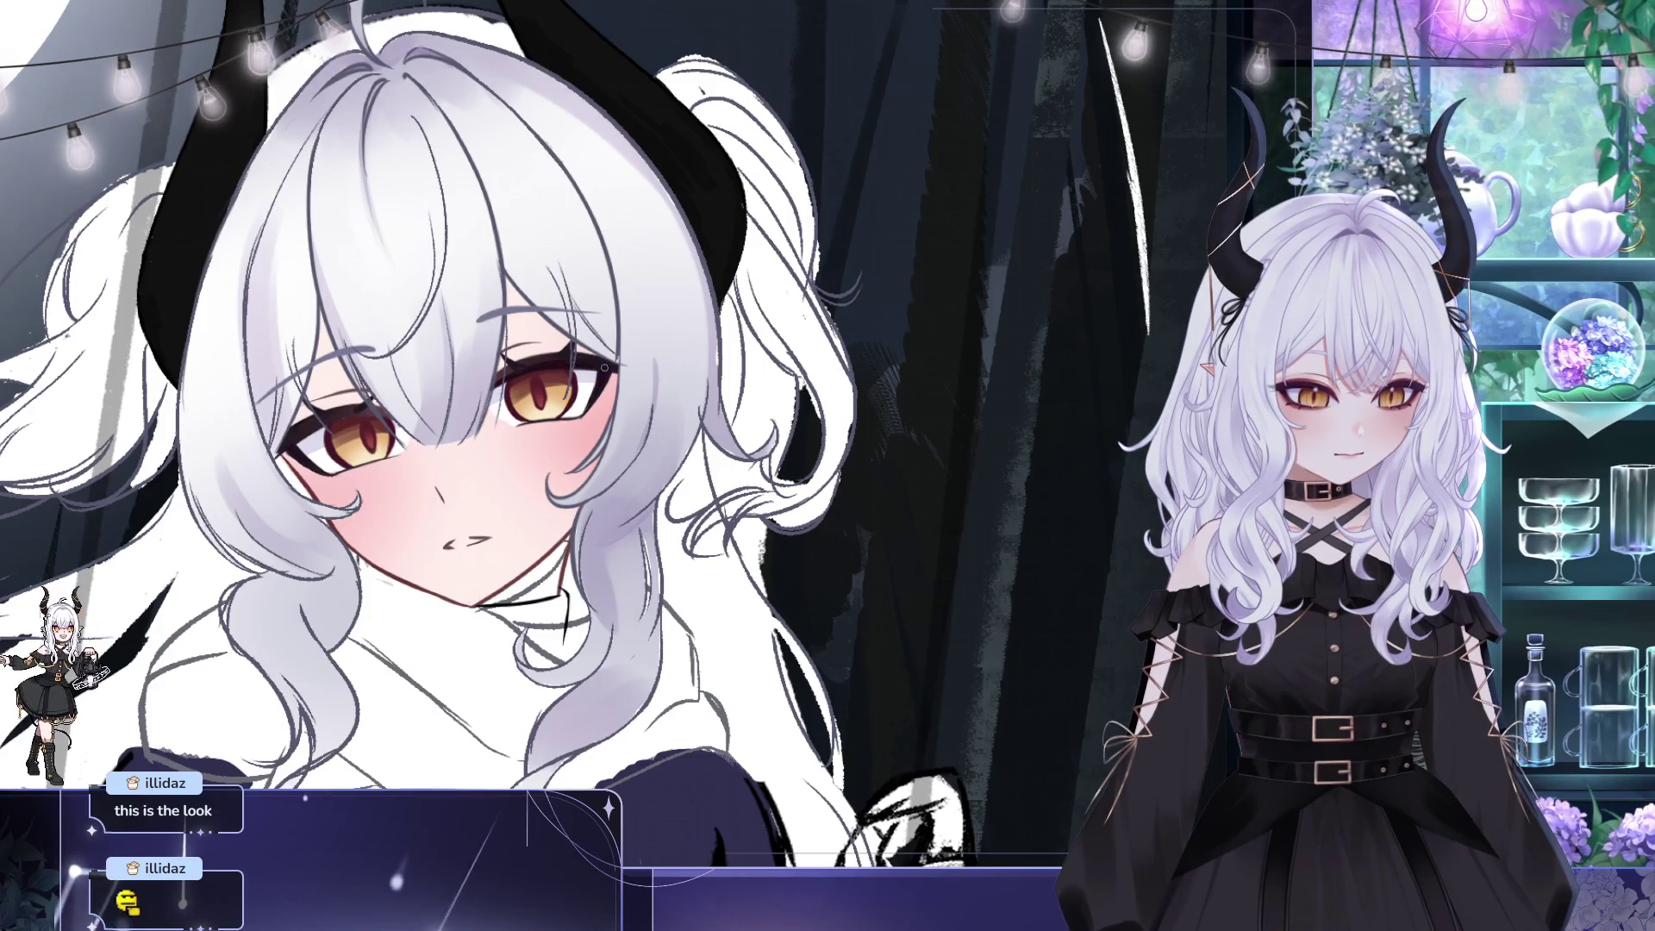
key(ctrl+0)
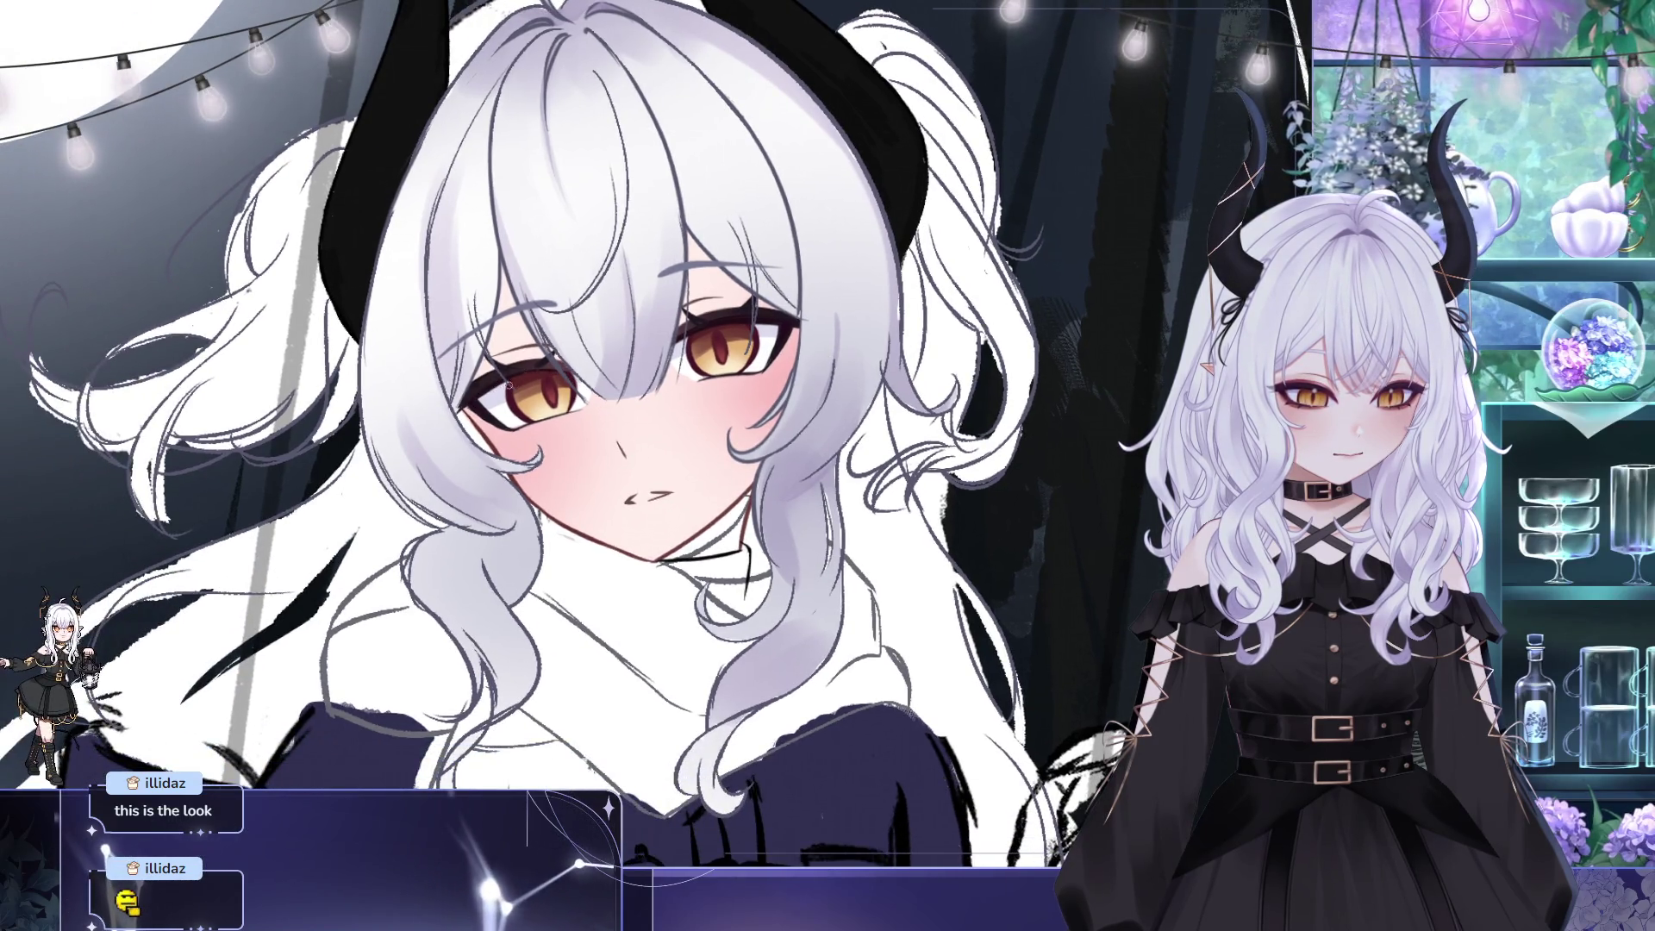
drag(887, 405, 767, 418)
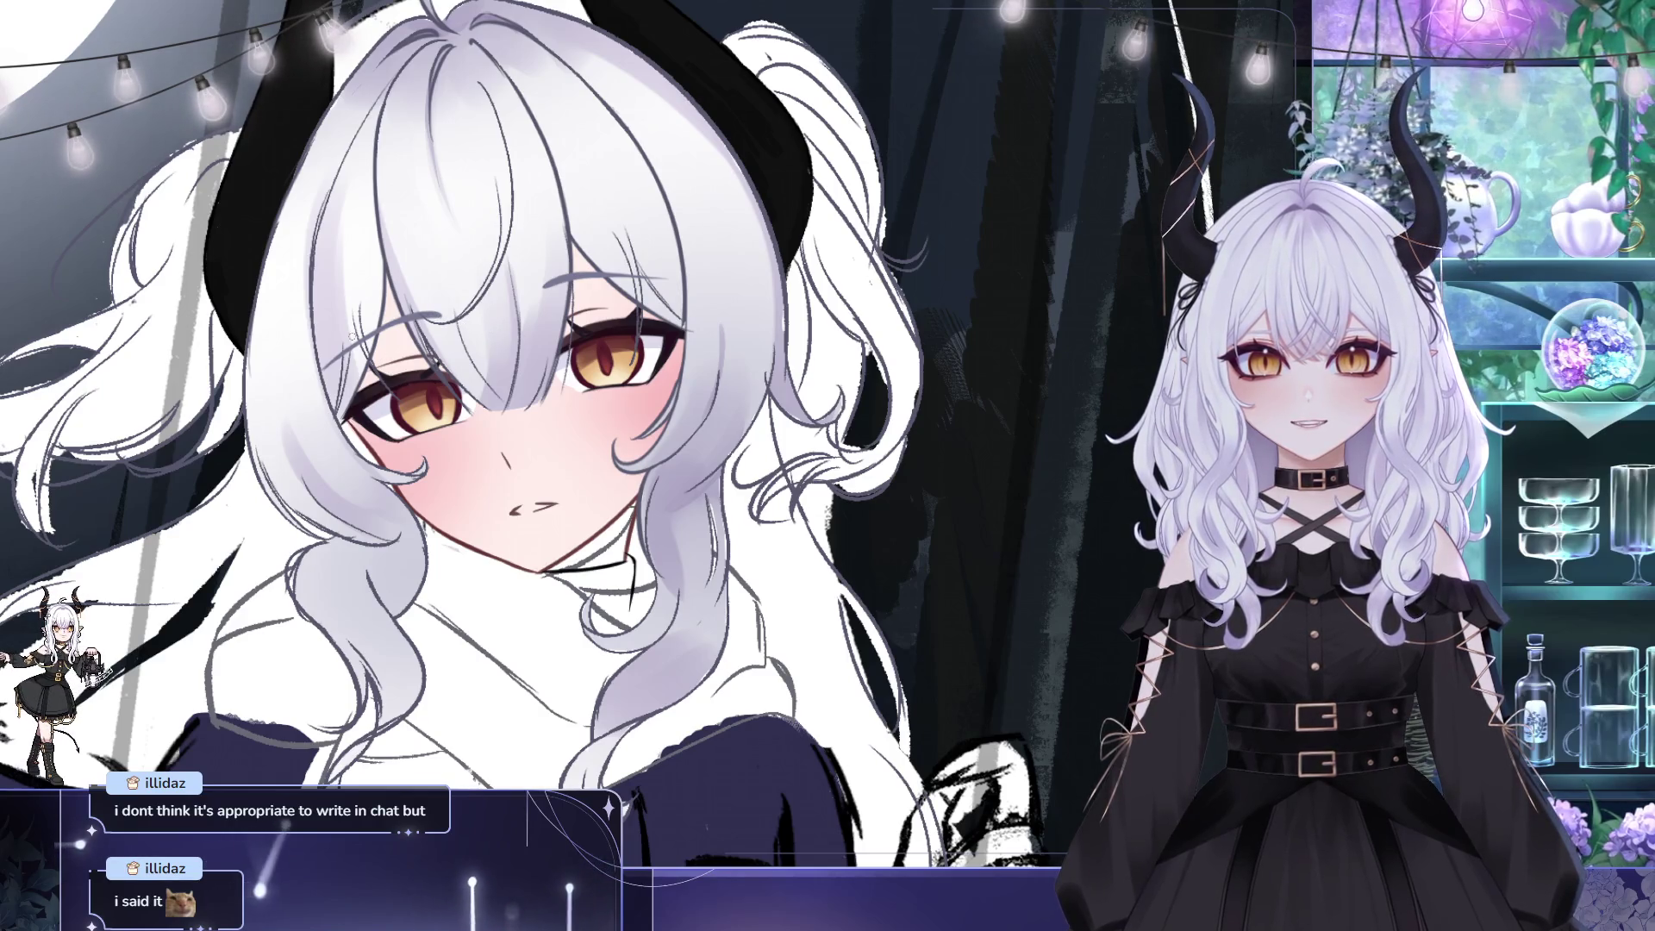
alt+click(626, 347)
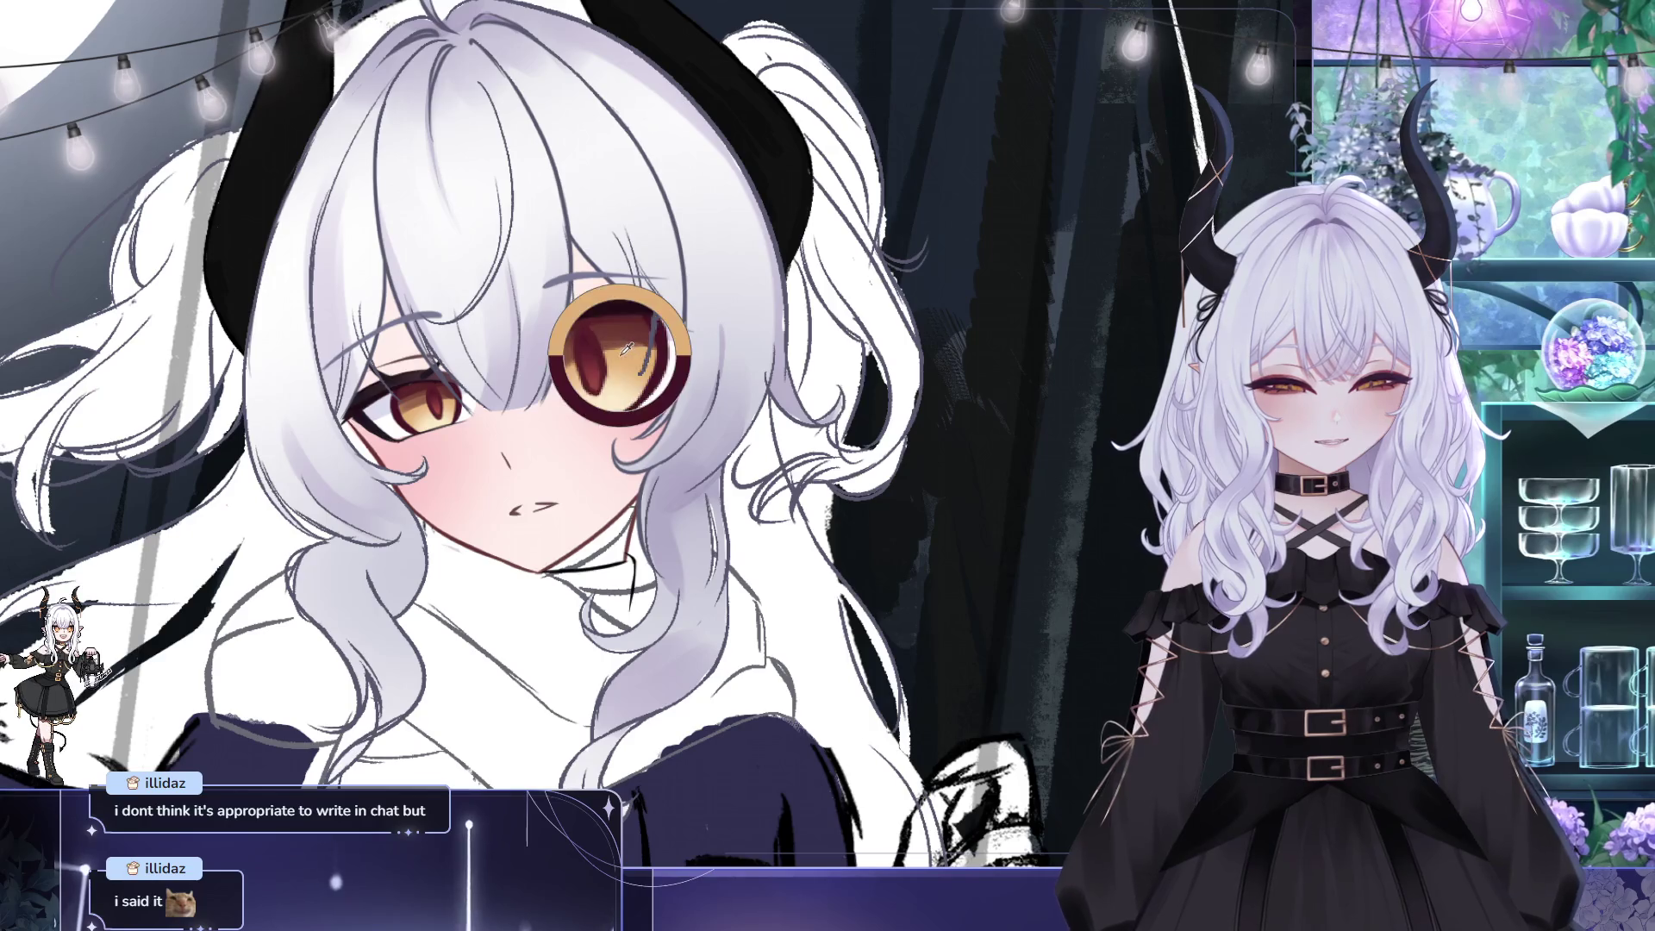
- Pan down to the coat buttons and hand, then back to the face
drag(615, 367, 611, 238)
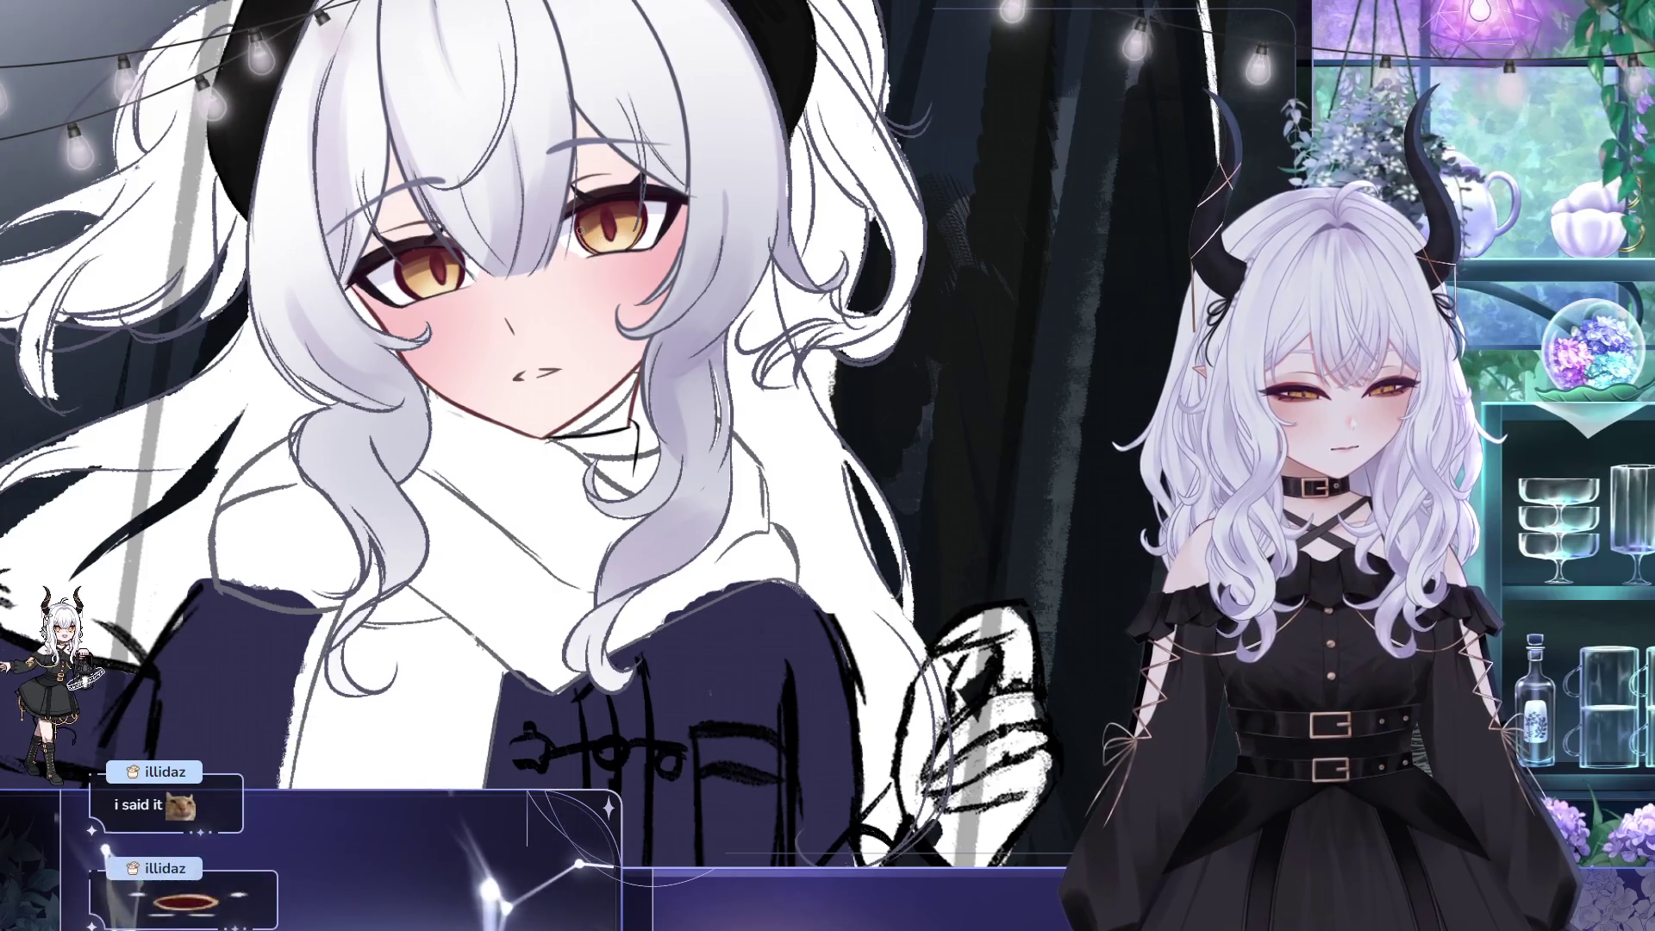
drag(597, 232, 551, 246)
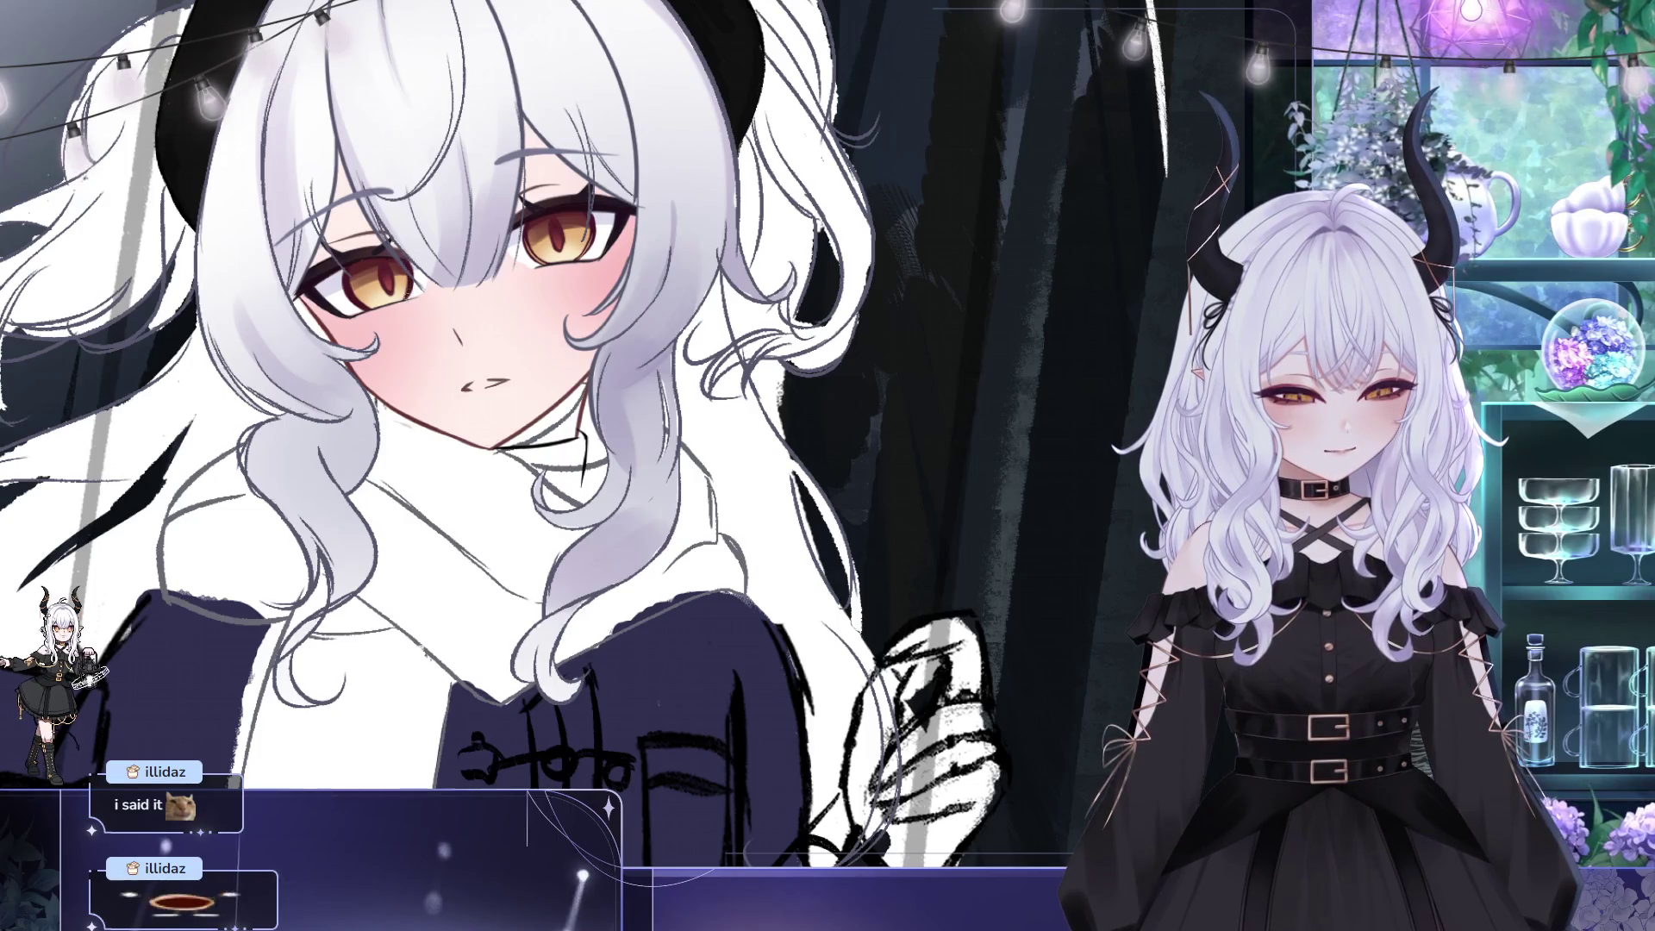
drag(454, 295, 515, 287)
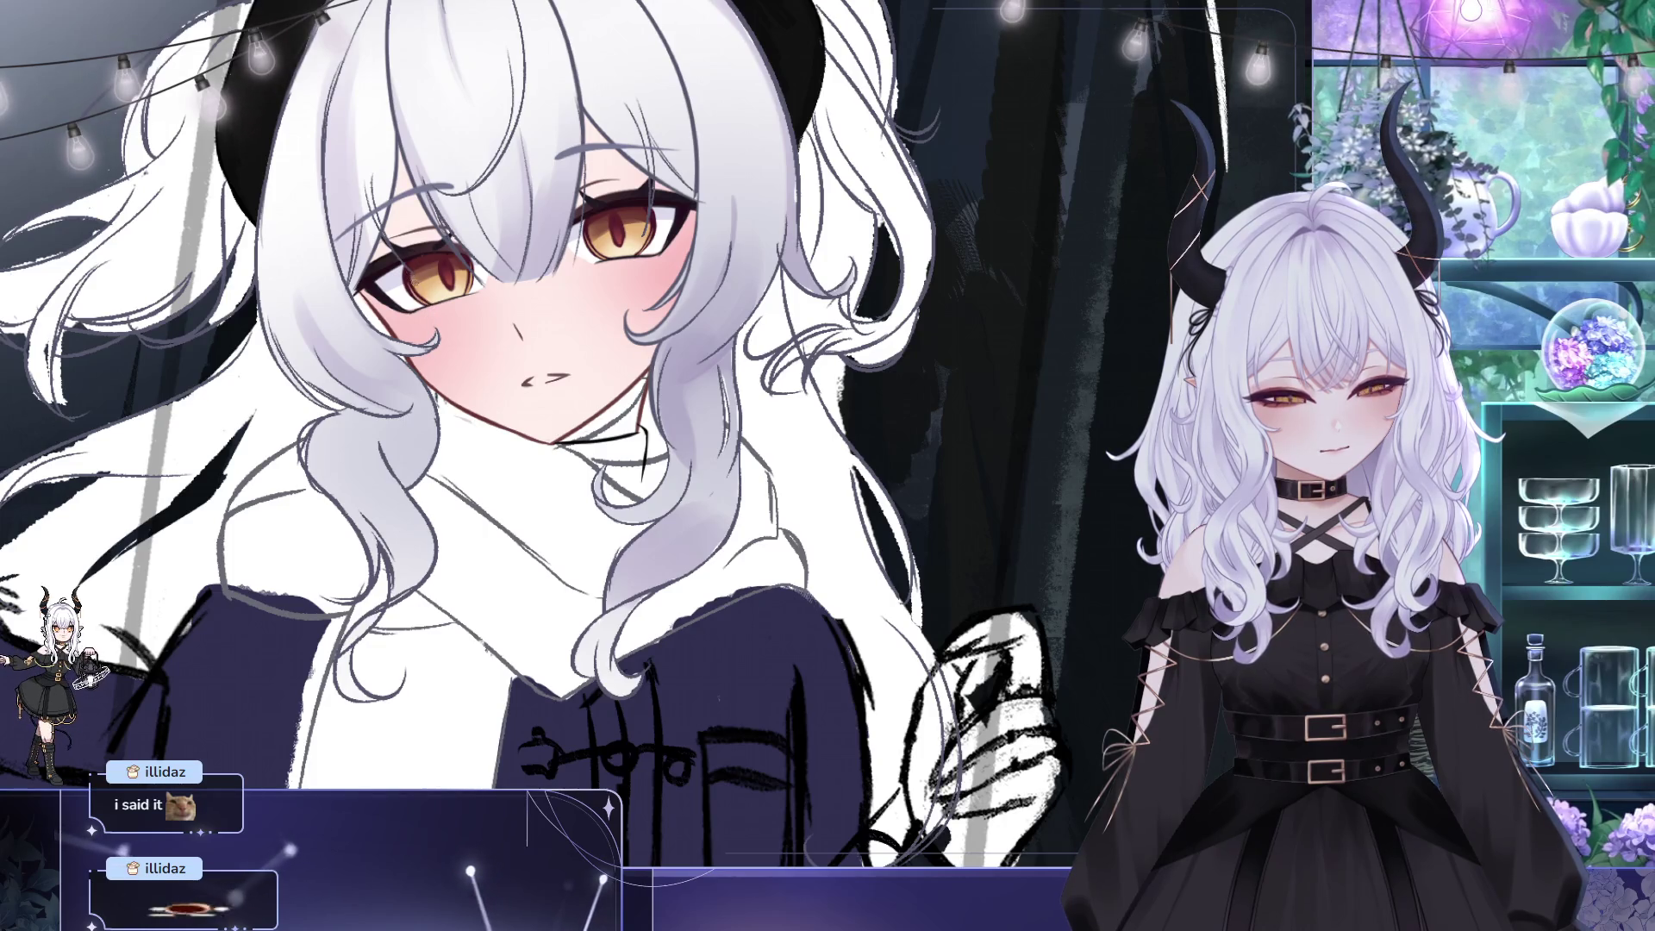
drag(795, 423, 844, 454)
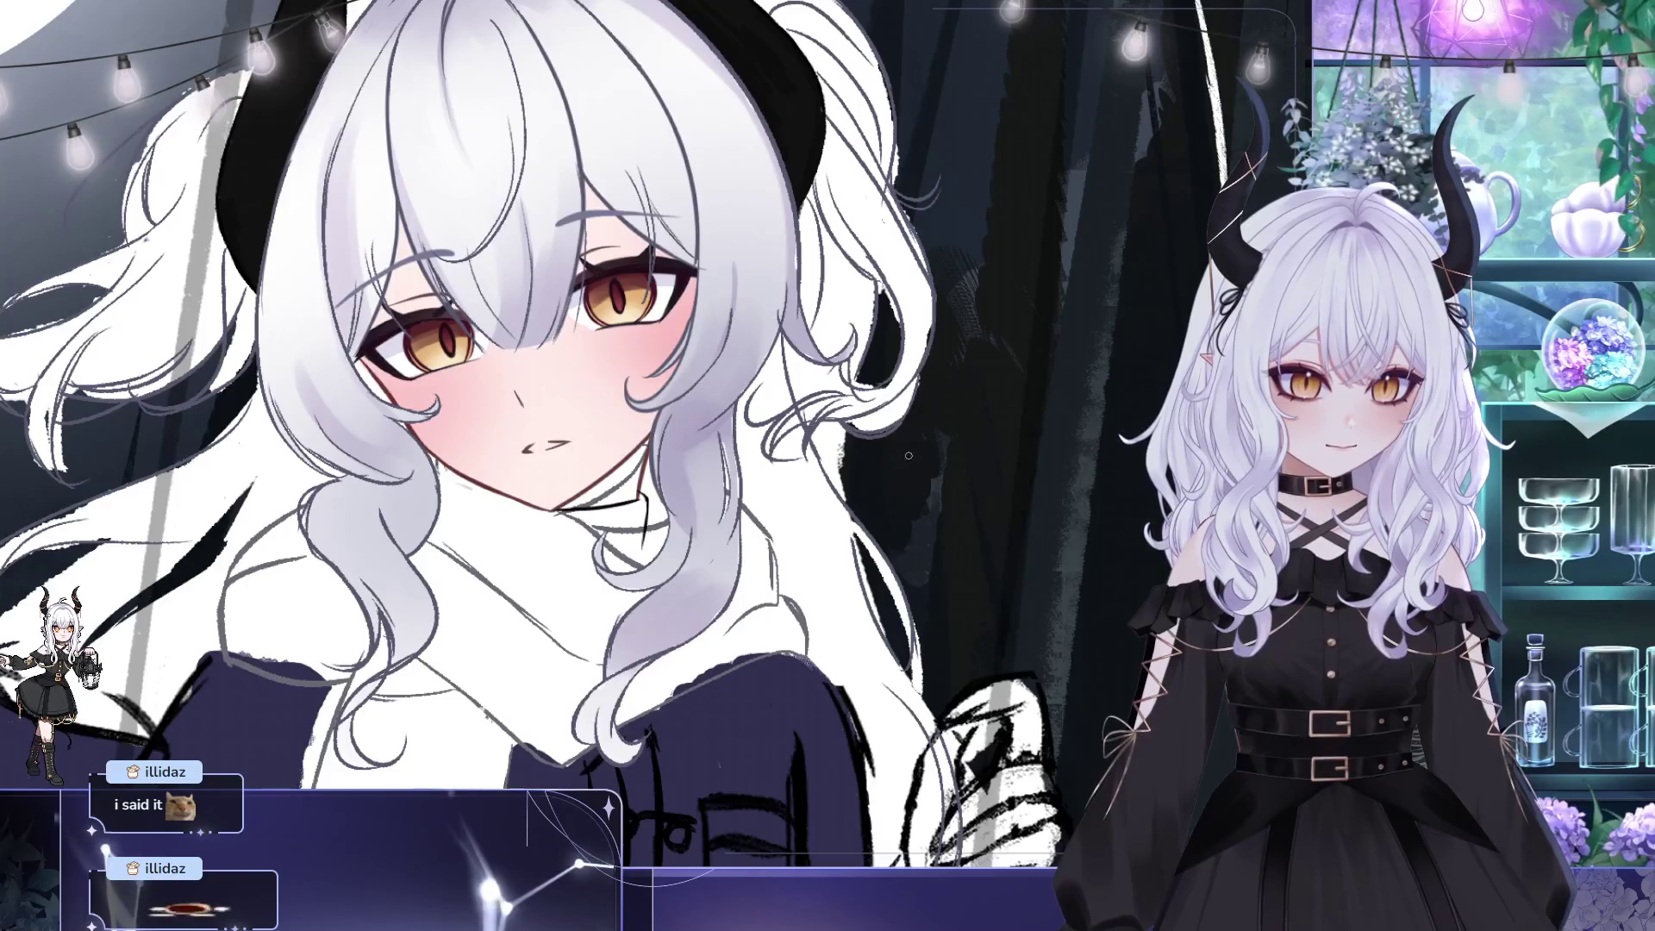
- Zoom and recentre the view on the girl's head, hair and horns
scroll(516, 267, up, 1)
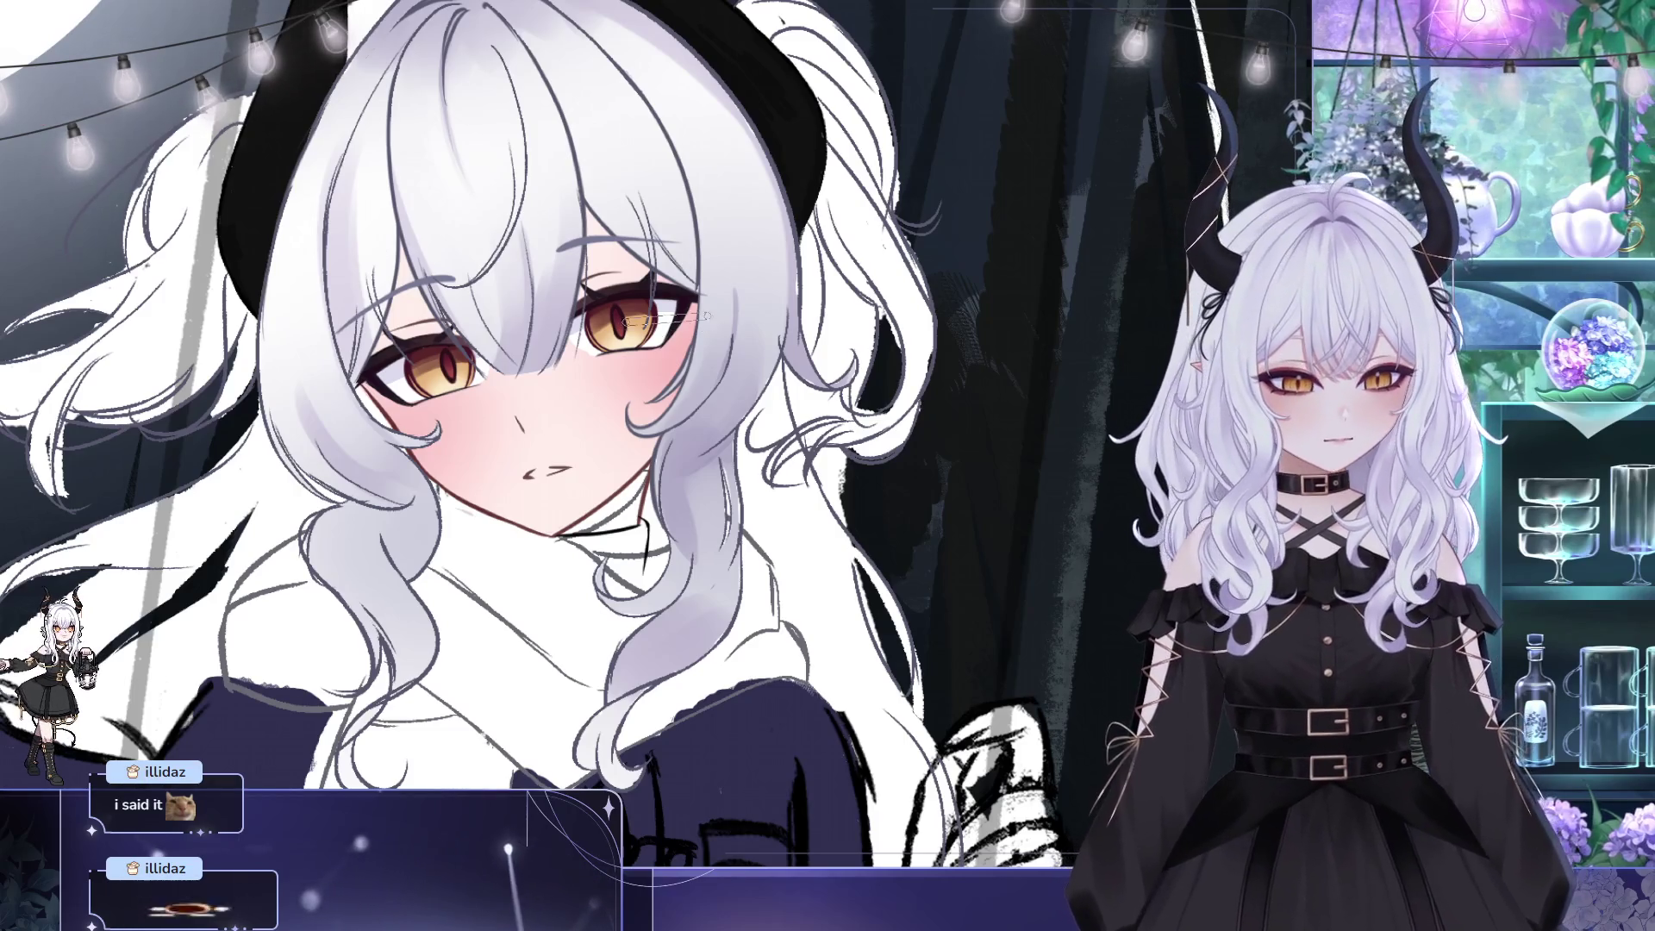
drag(715, 347, 687, 378)
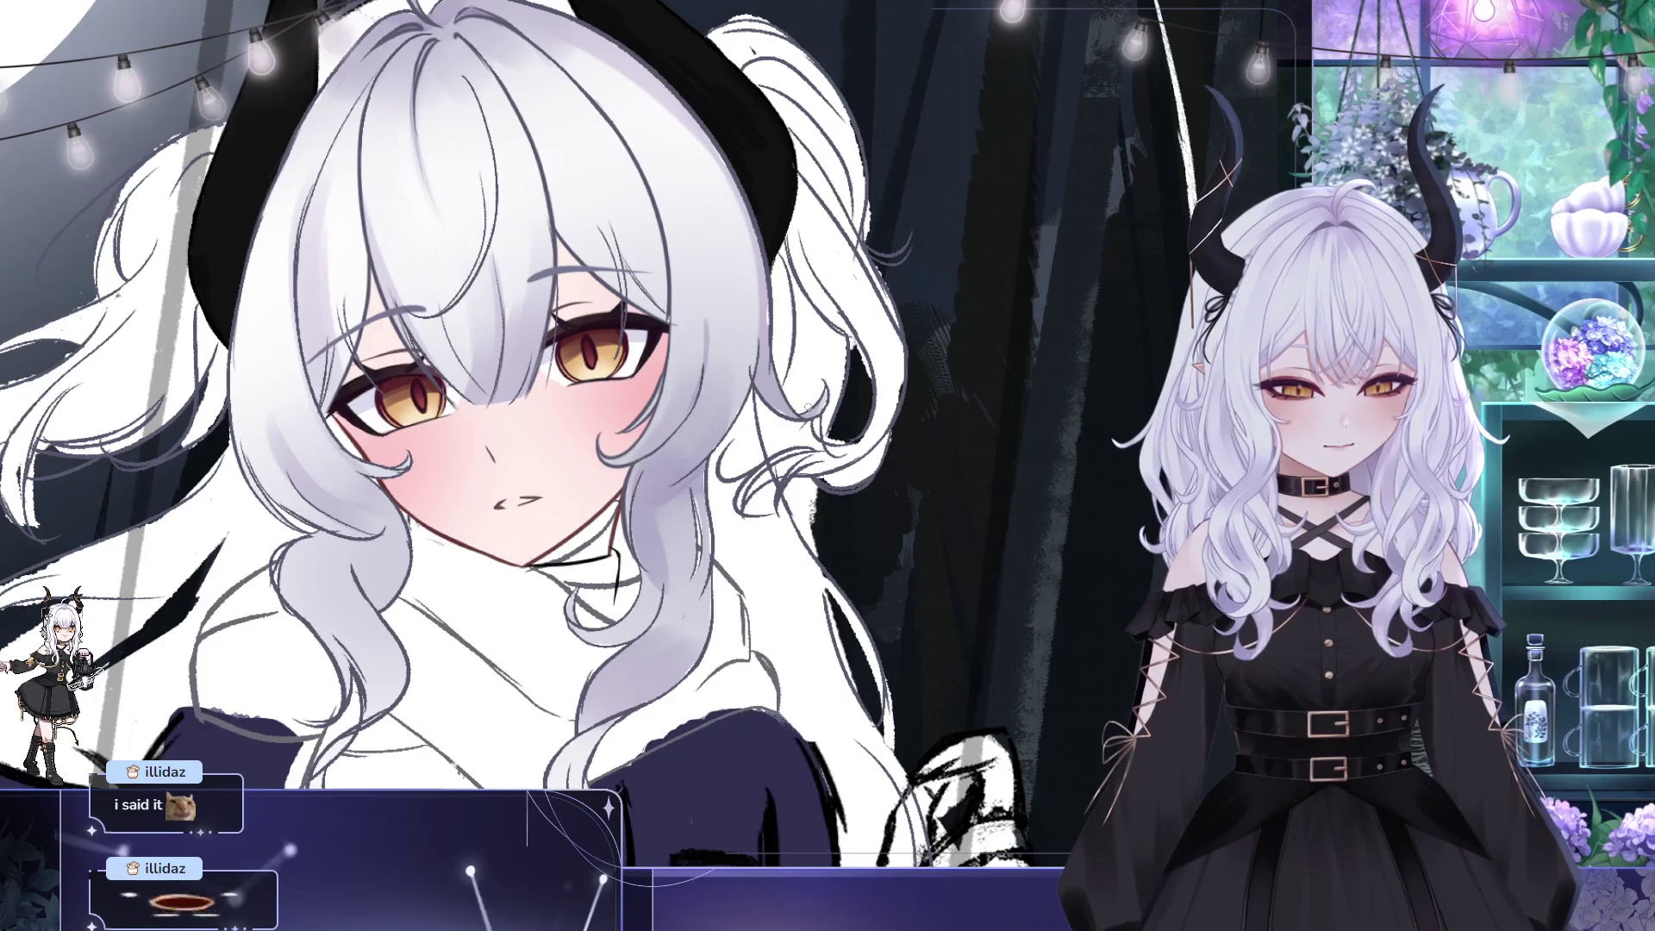
scroll(678, 247, down, 6)
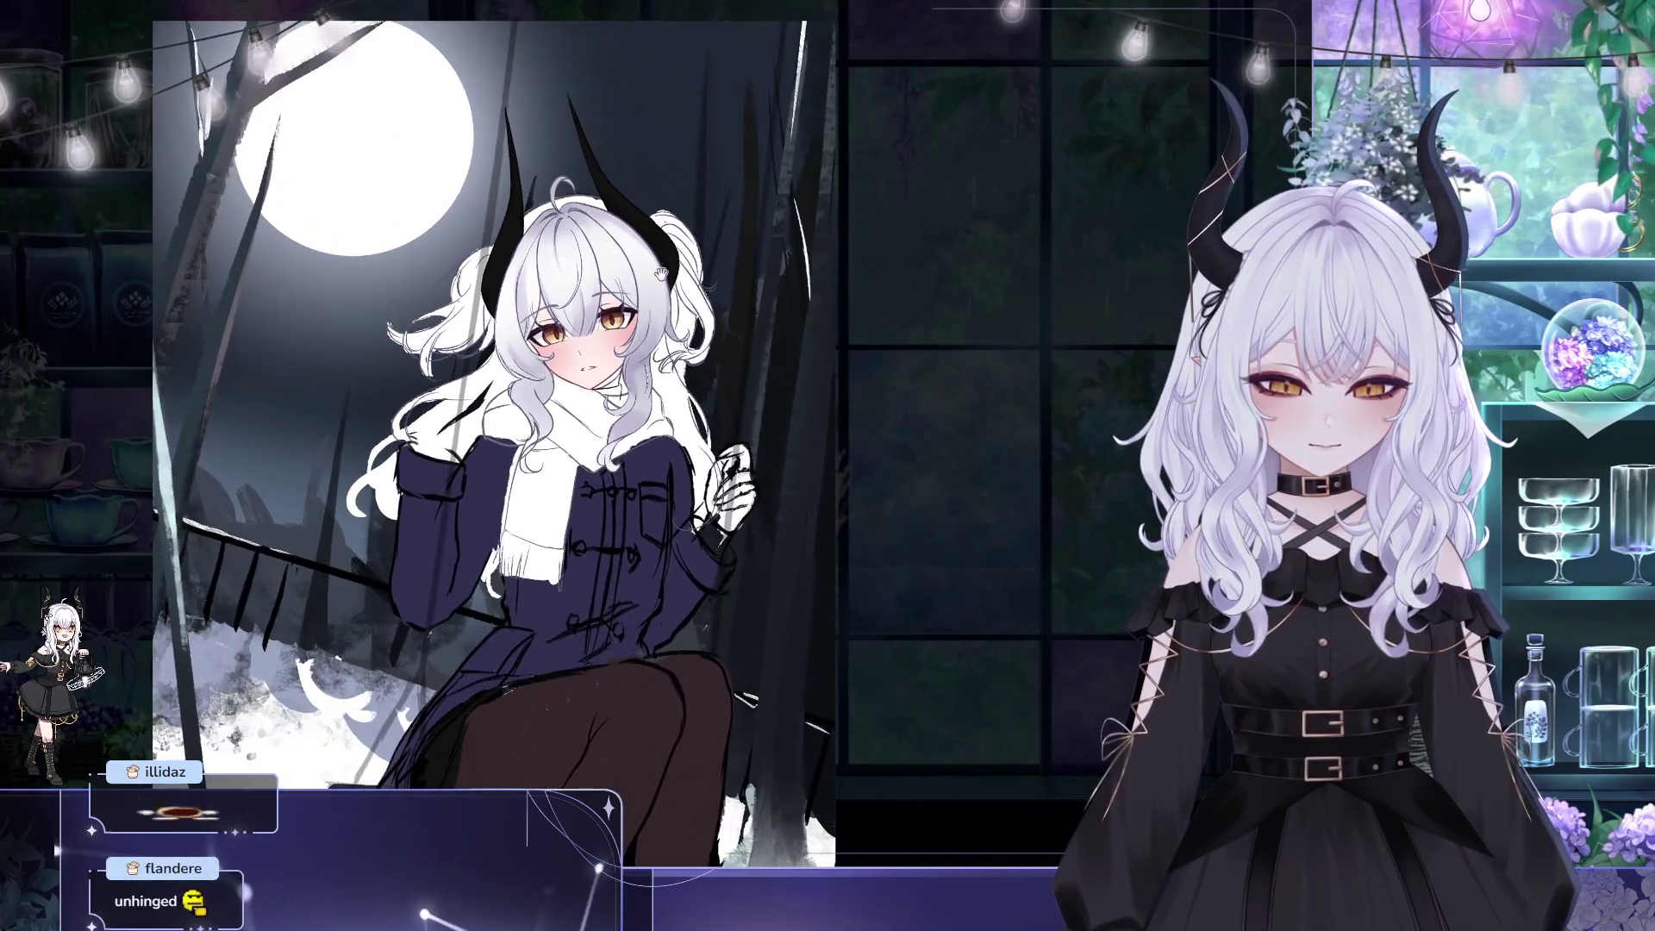
scroll(610, 263, up, 2)
scroll(611, 263, up, 3)
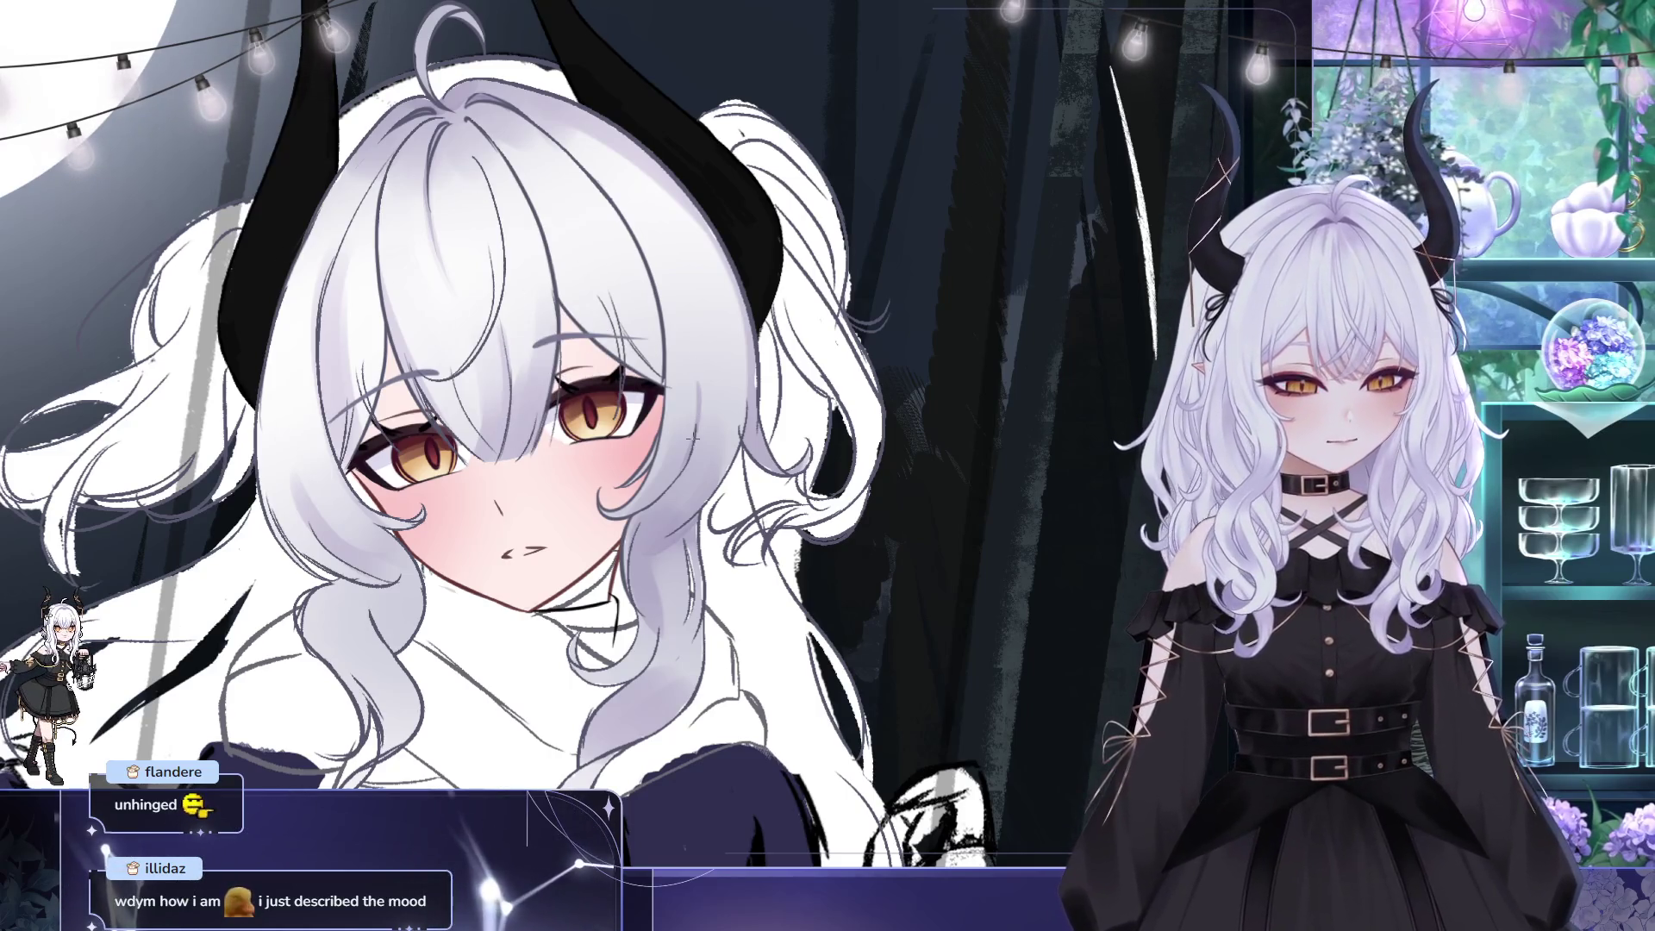
mouse_move(913, 454)
mouse_down()
mouse_move(947, 364)
mouse_move(884, 362)
mouse_up()
scroll(488, 435, down, 3)
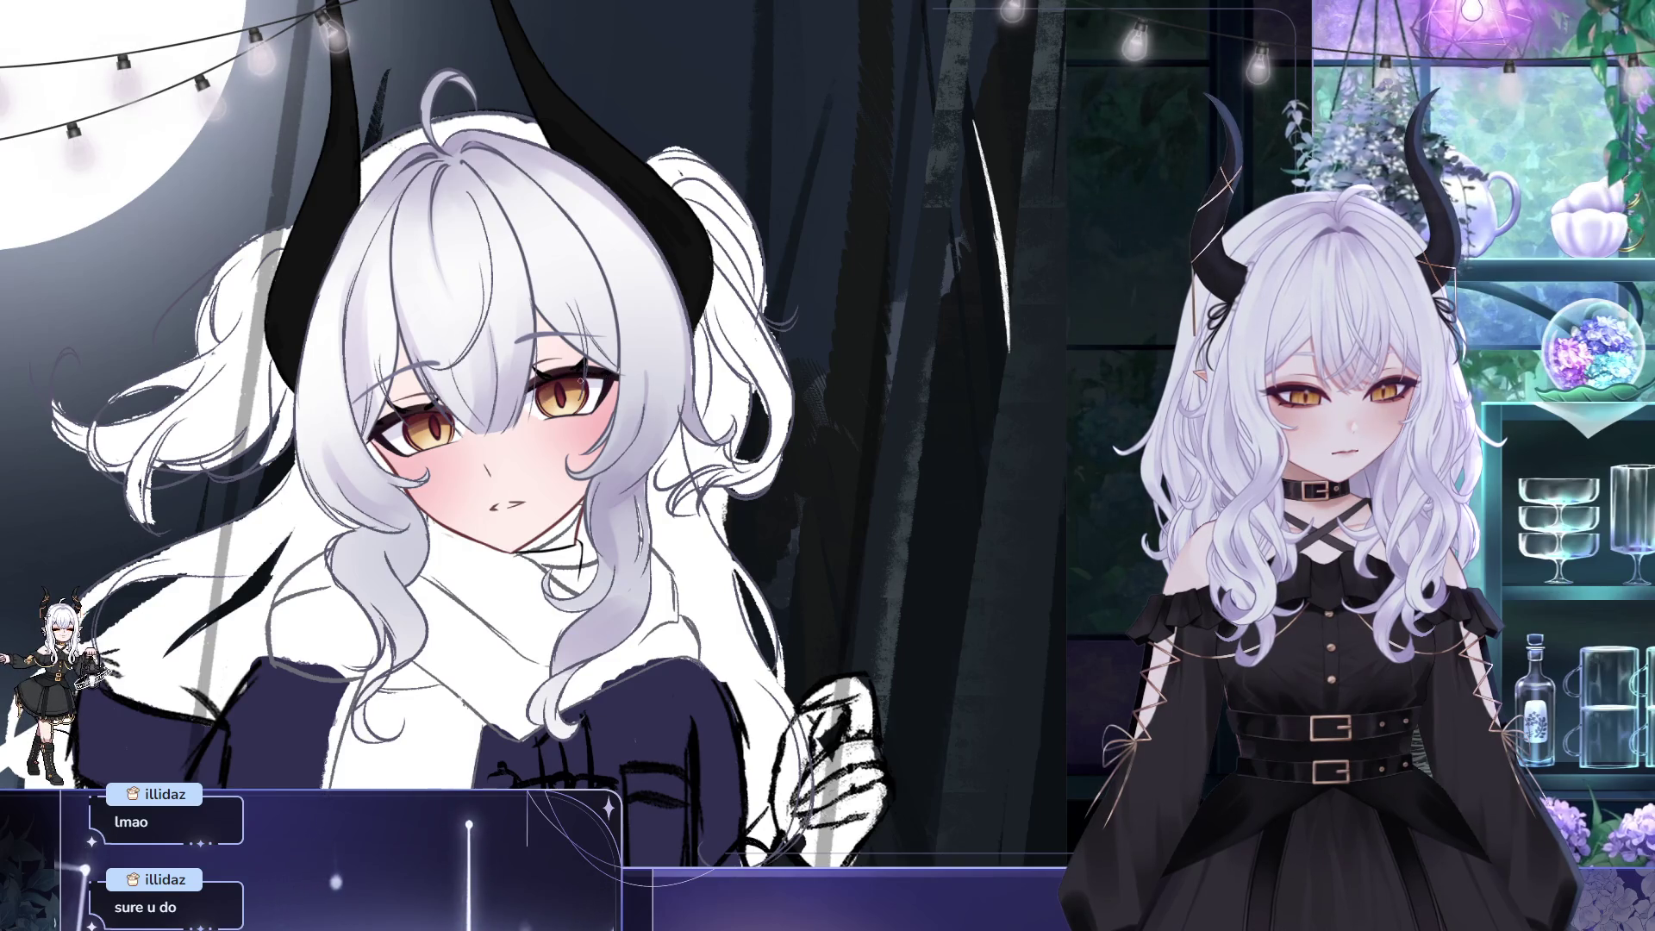
drag(675, 377, 875, 405)
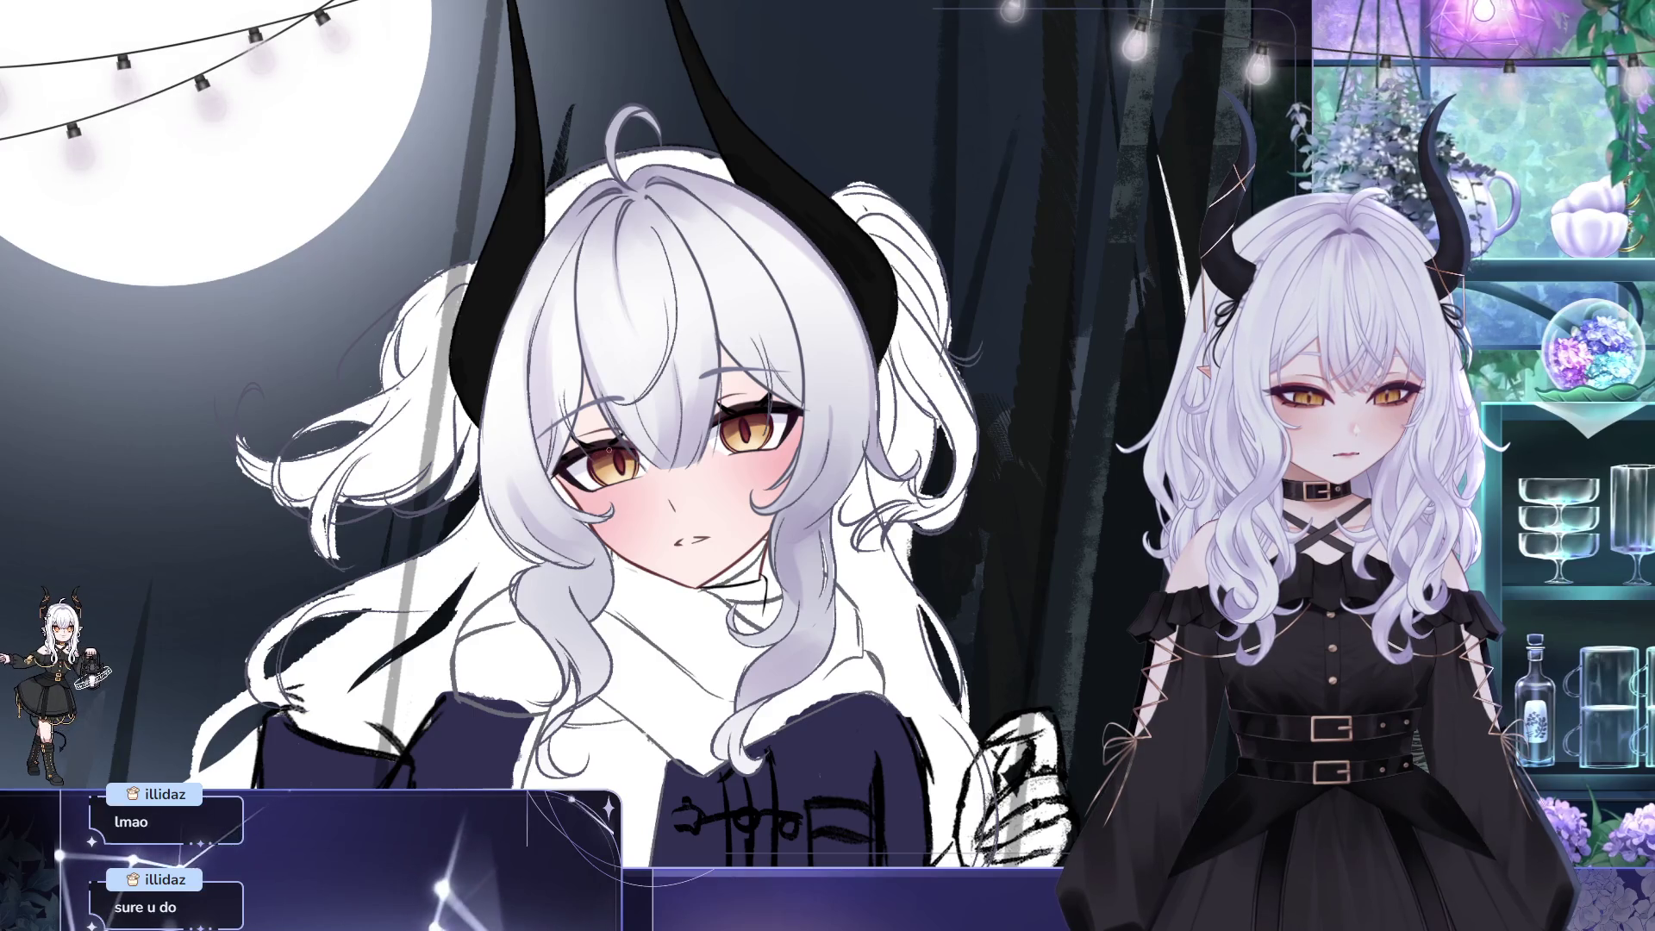
drag(930, 434, 809, 417)
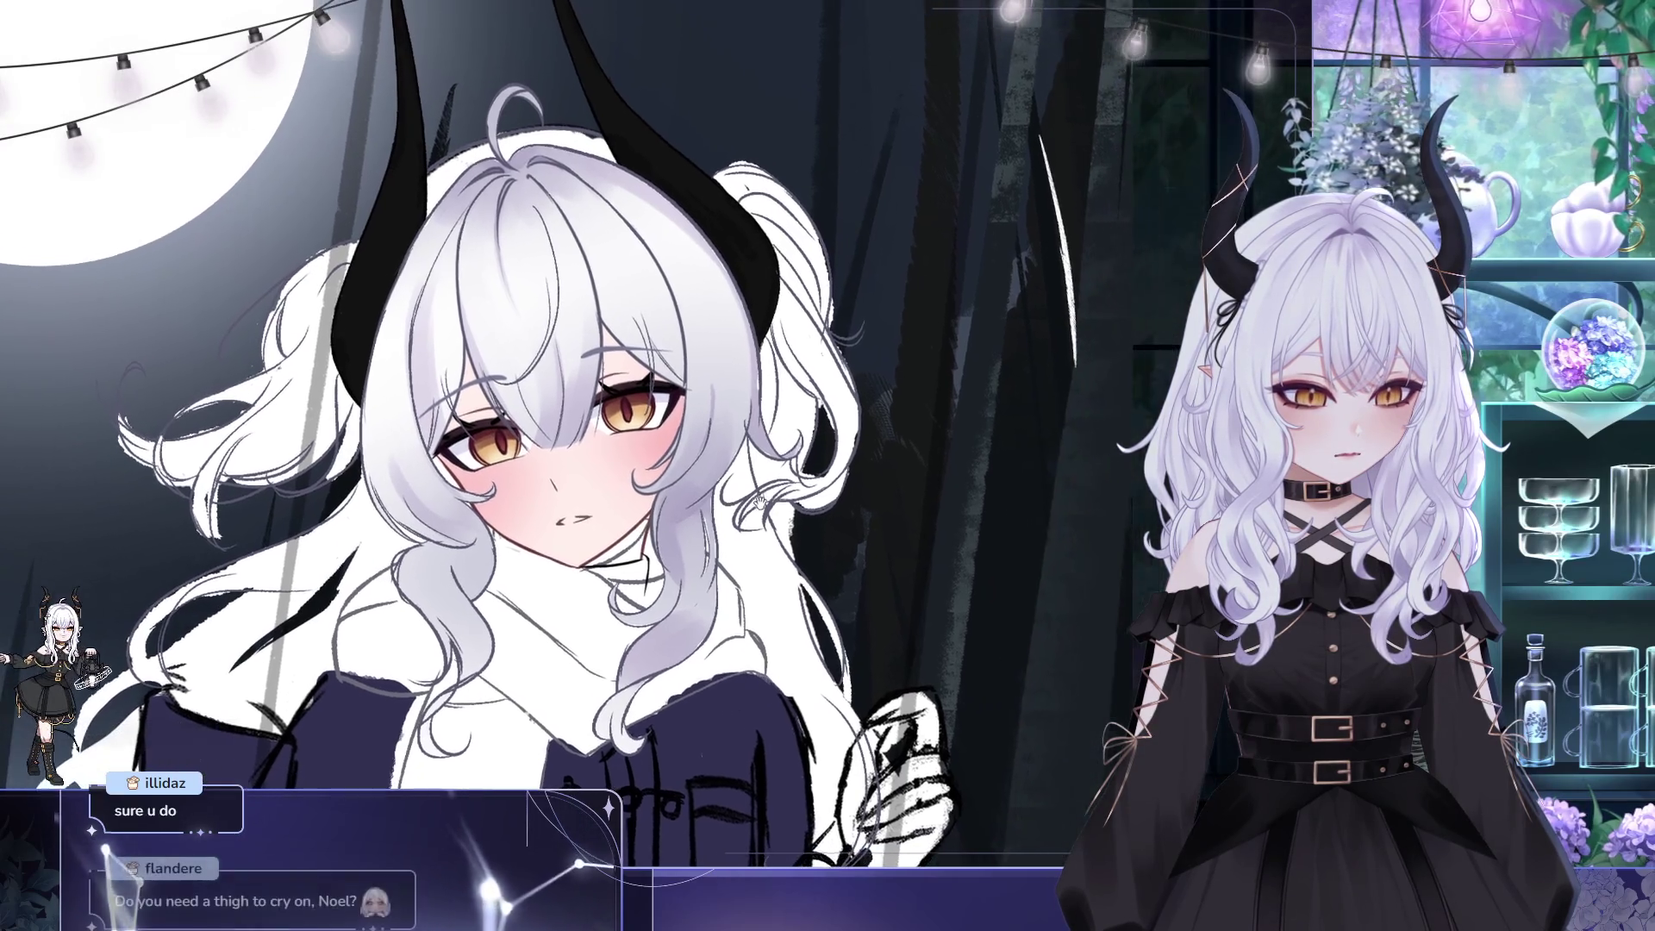
drag(697, 455, 697, 476)
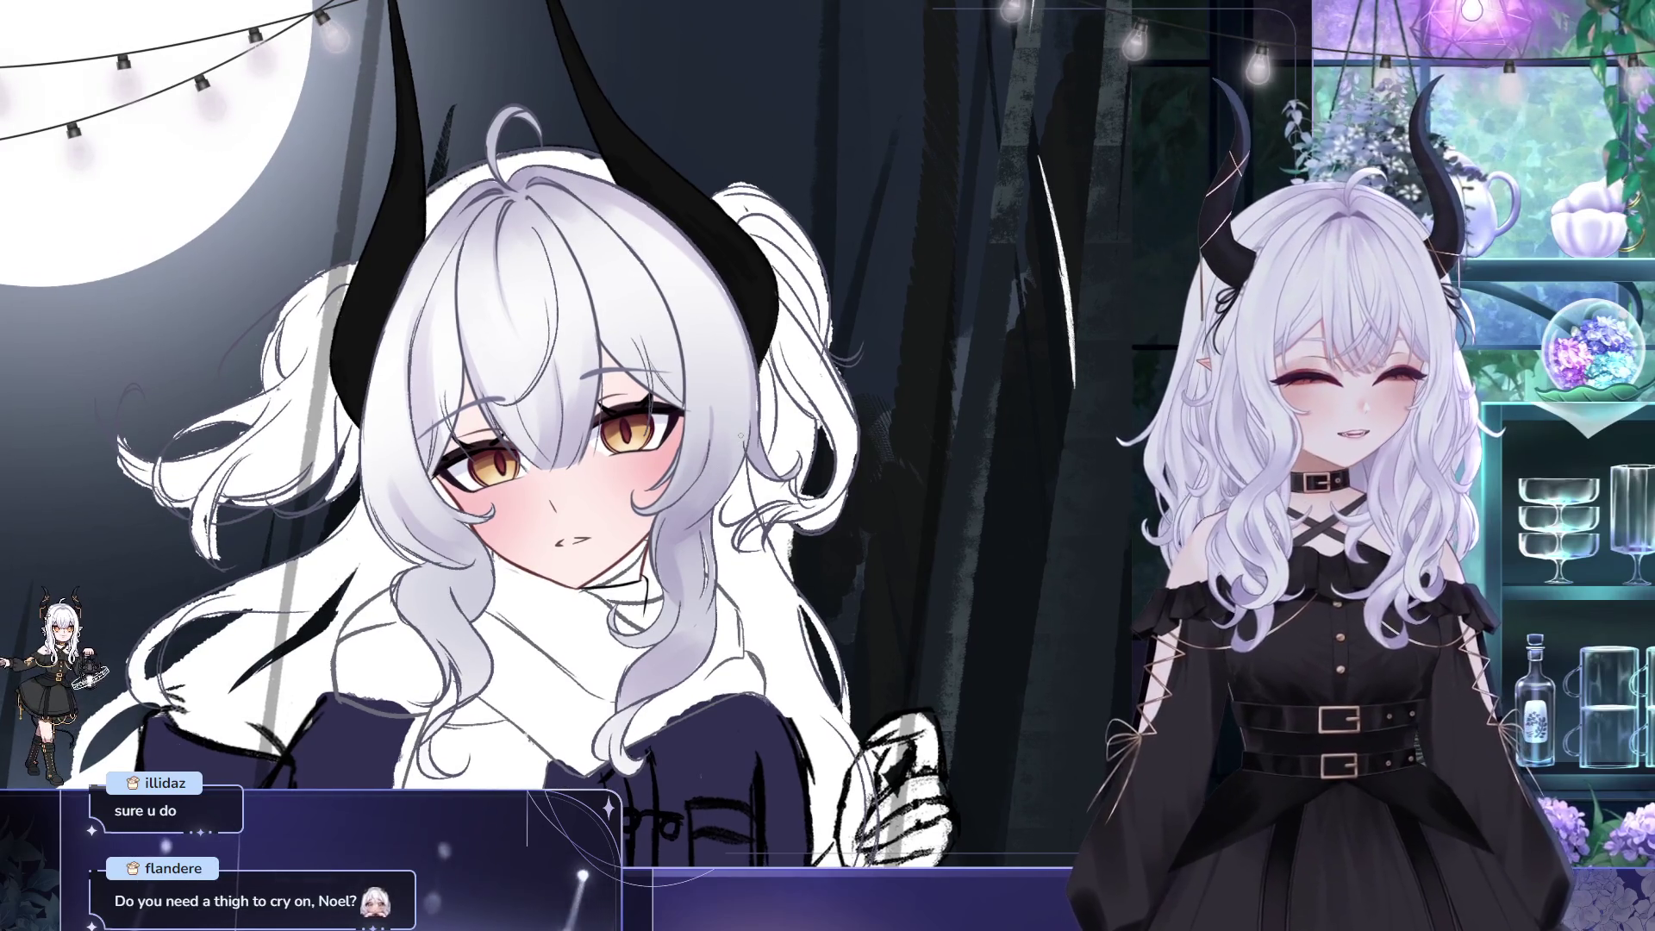
drag(1004, 425, 970, 390)
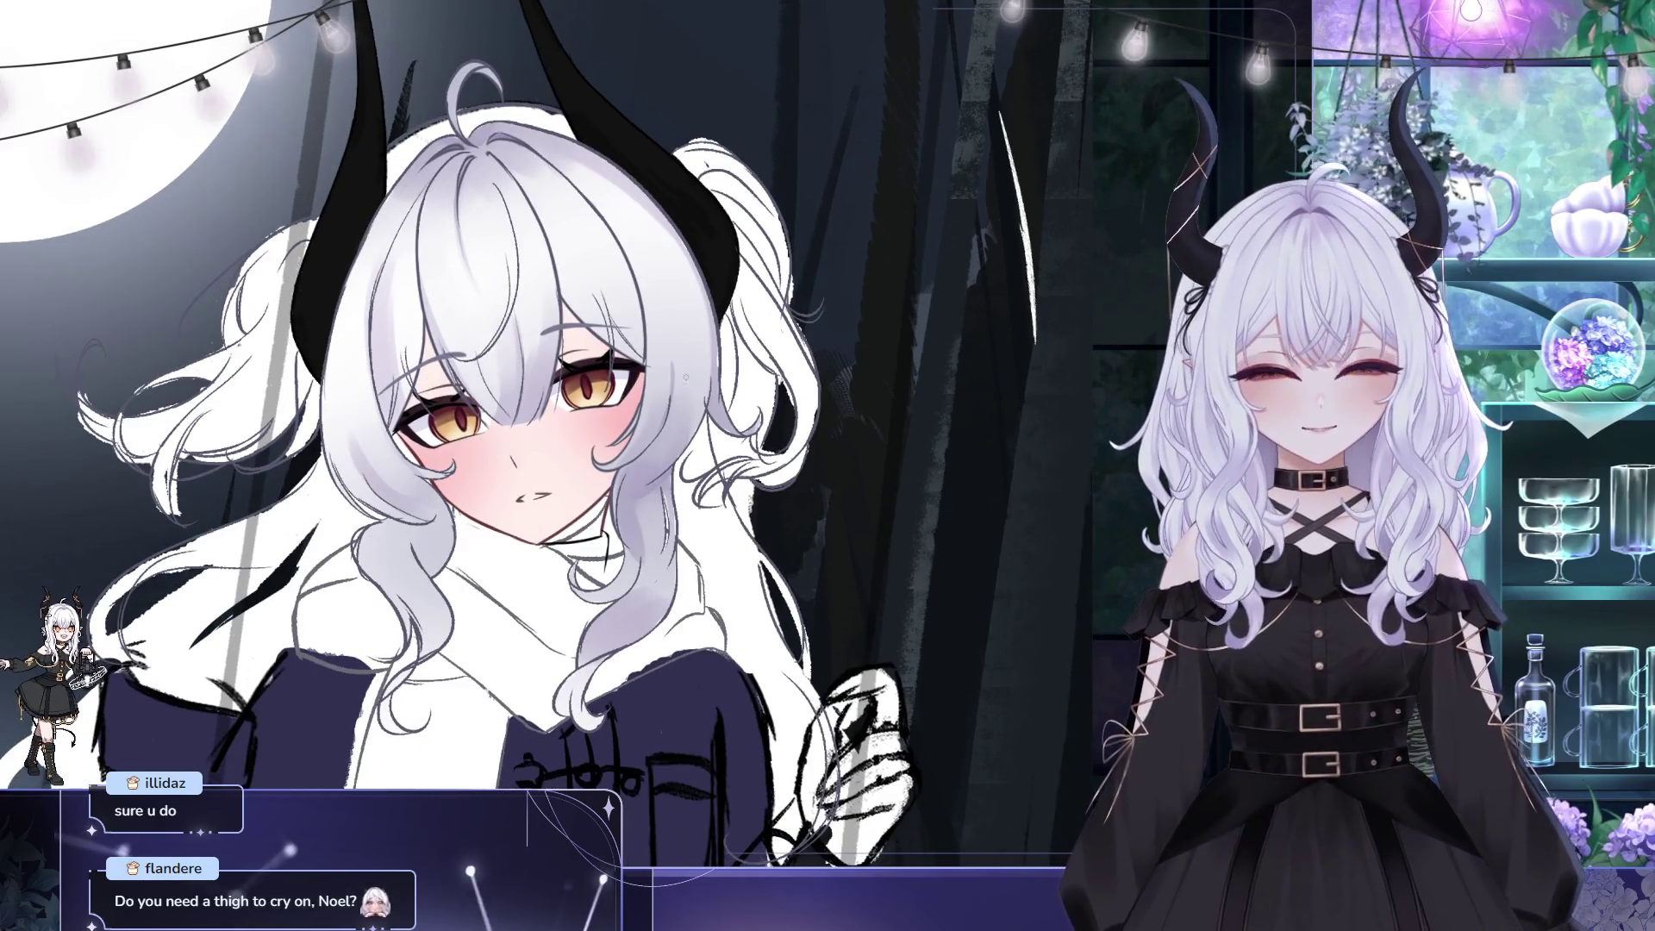
scroll(689, 371, up, 1)
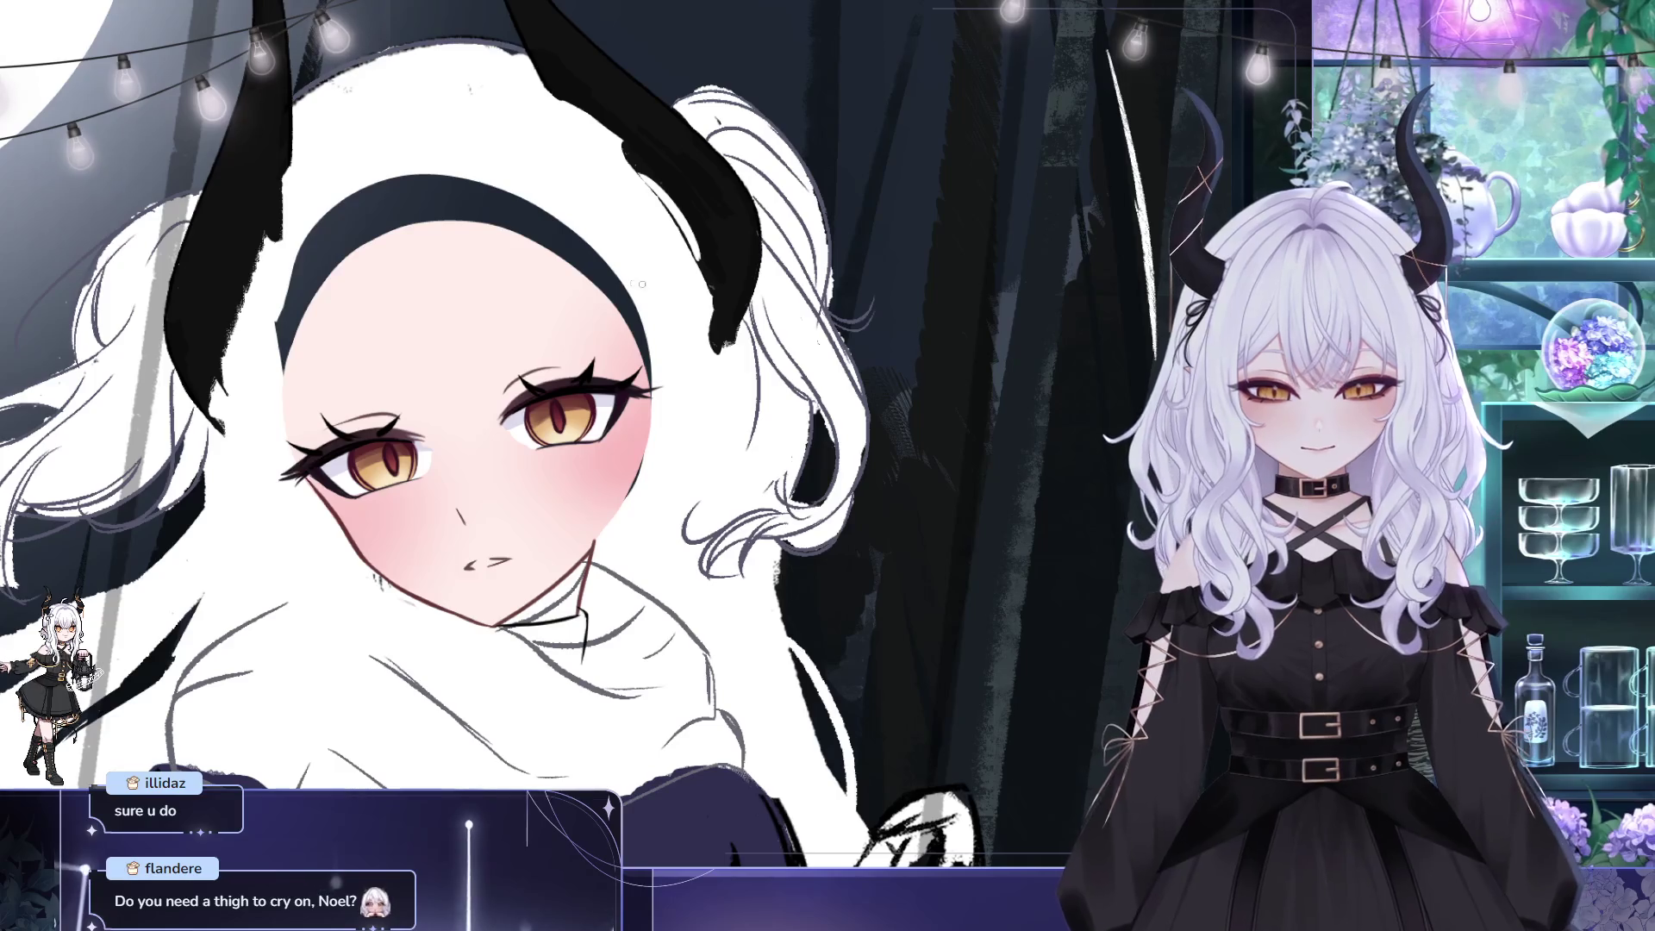
- Pan the view to frame the girl's whole face
drag(663, 343, 771, 328)
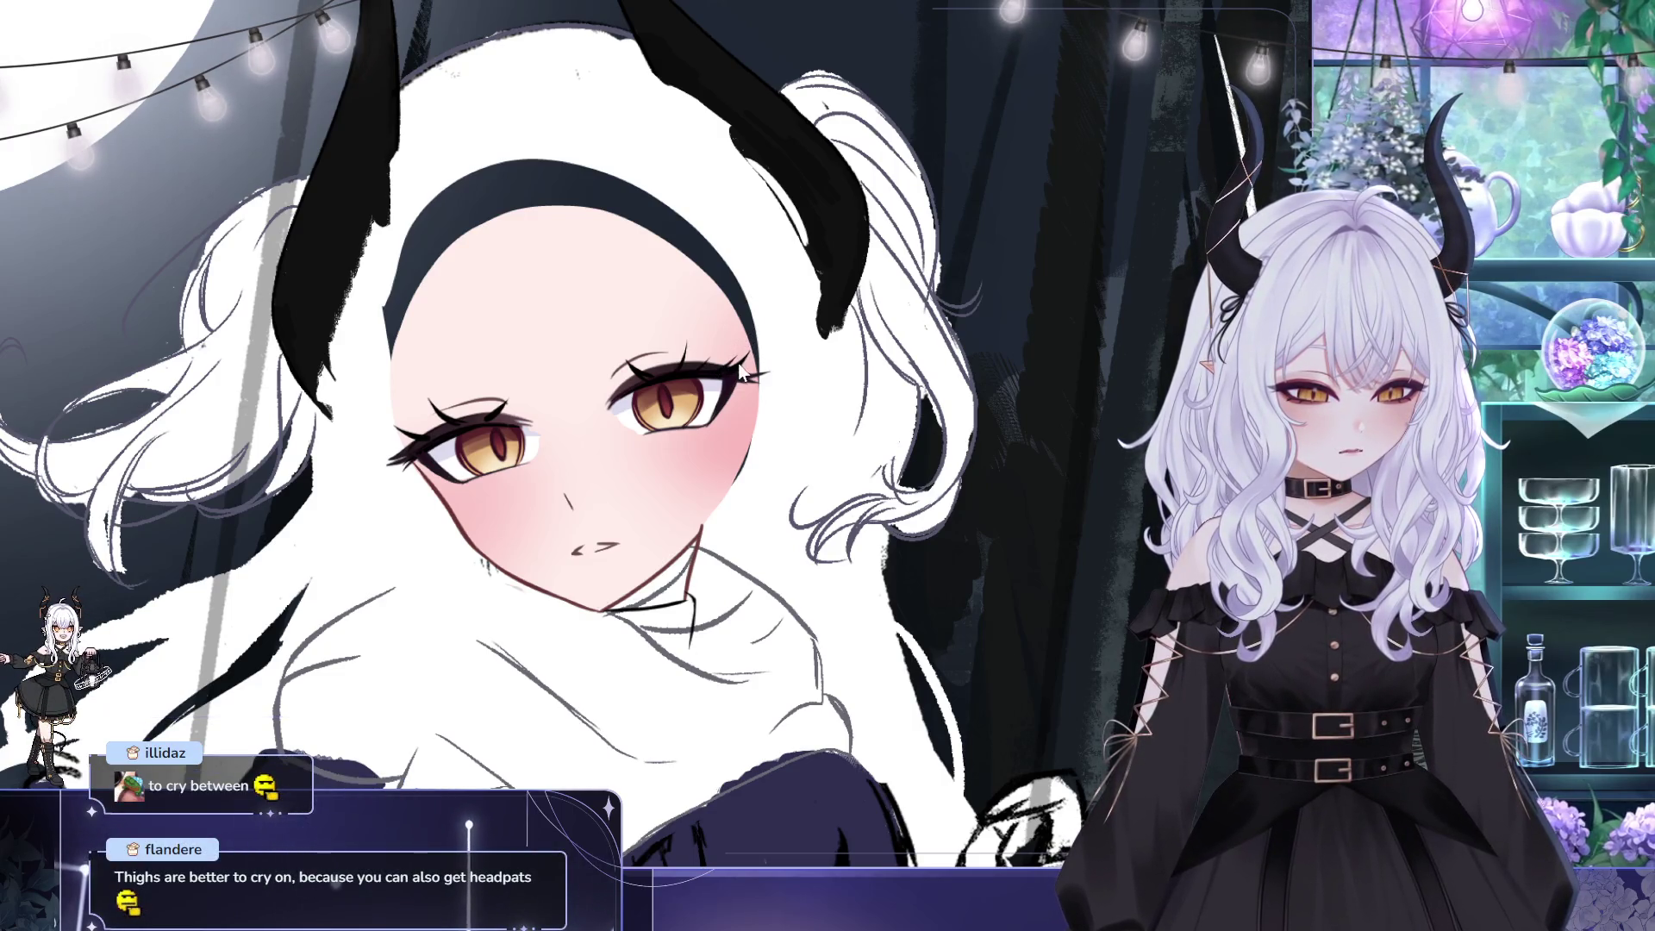
mouse_move(716, 348)
mouse_down()
mouse_move(669, 279)
mouse_move(734, 301)
mouse_up()
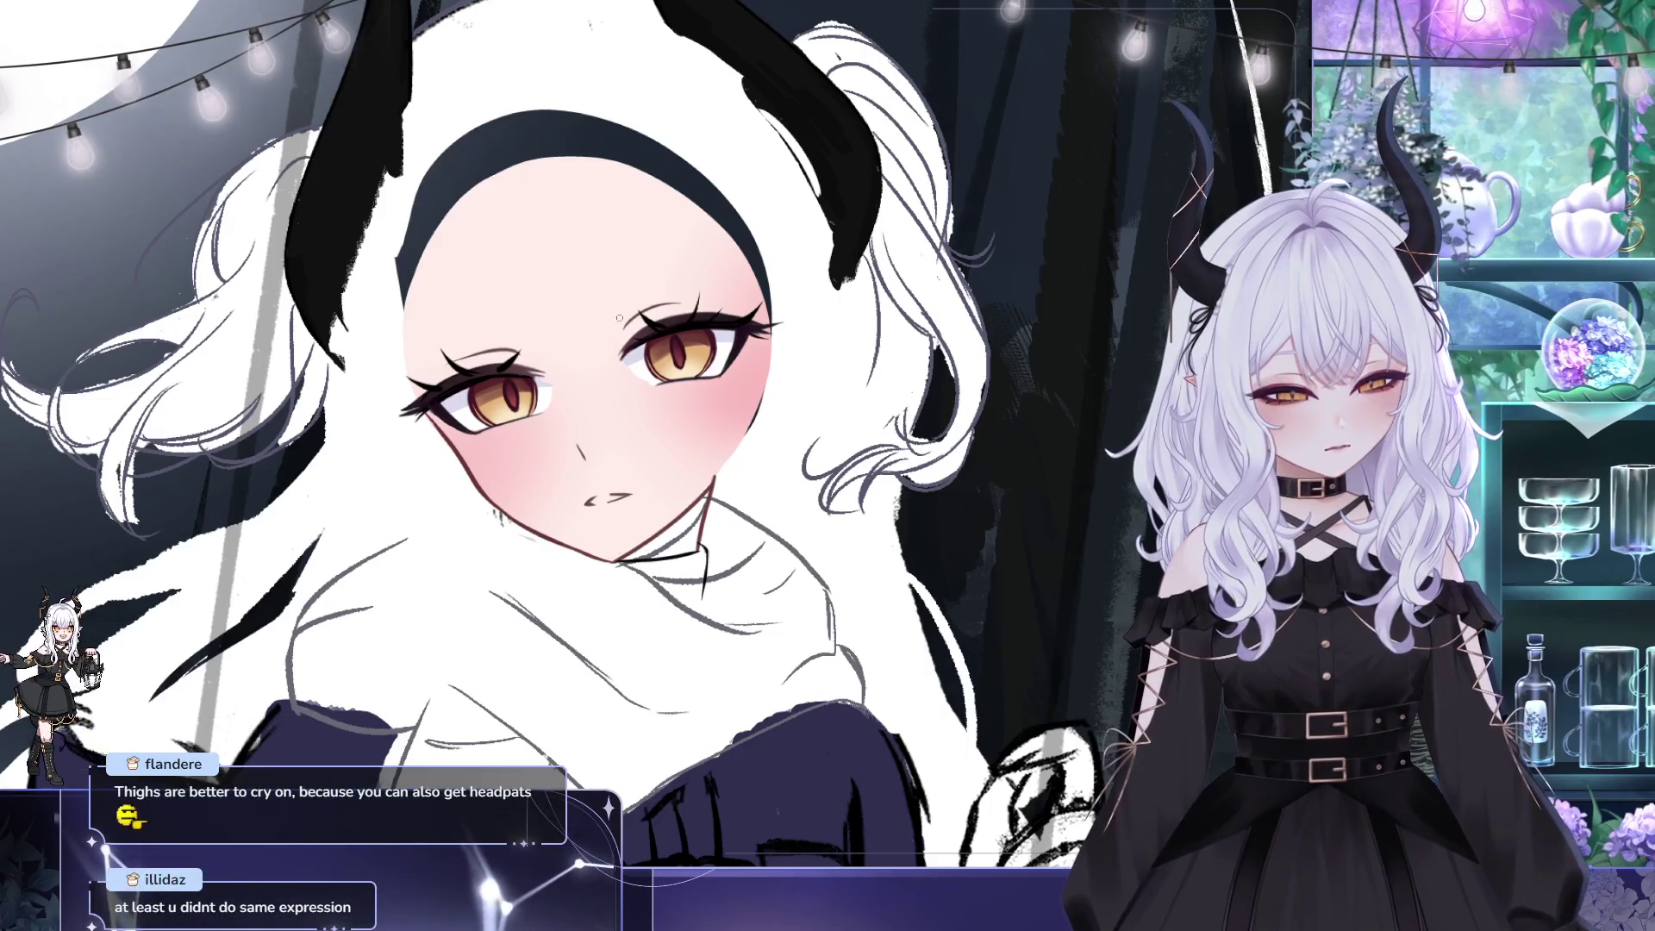
mouse_move(906, 332)
mouse_down()
mouse_move(1010, 341)
mouse_move(1010, 294)
mouse_up()
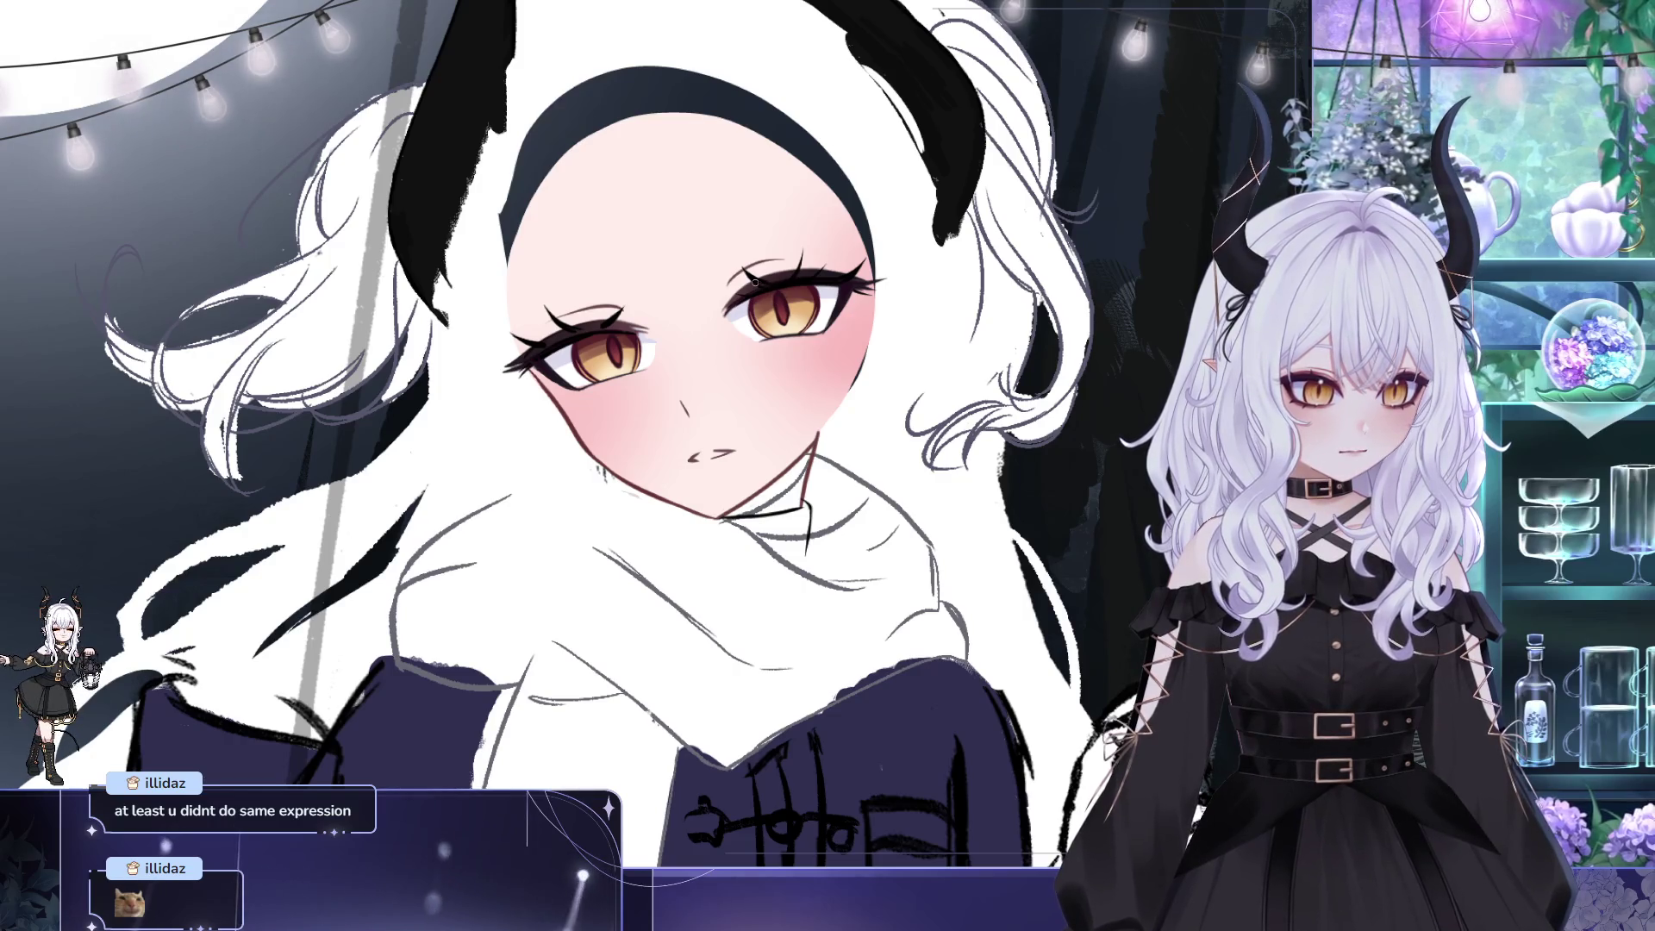
drag(775, 283, 754, 282)
drag(630, 259, 608, 237)
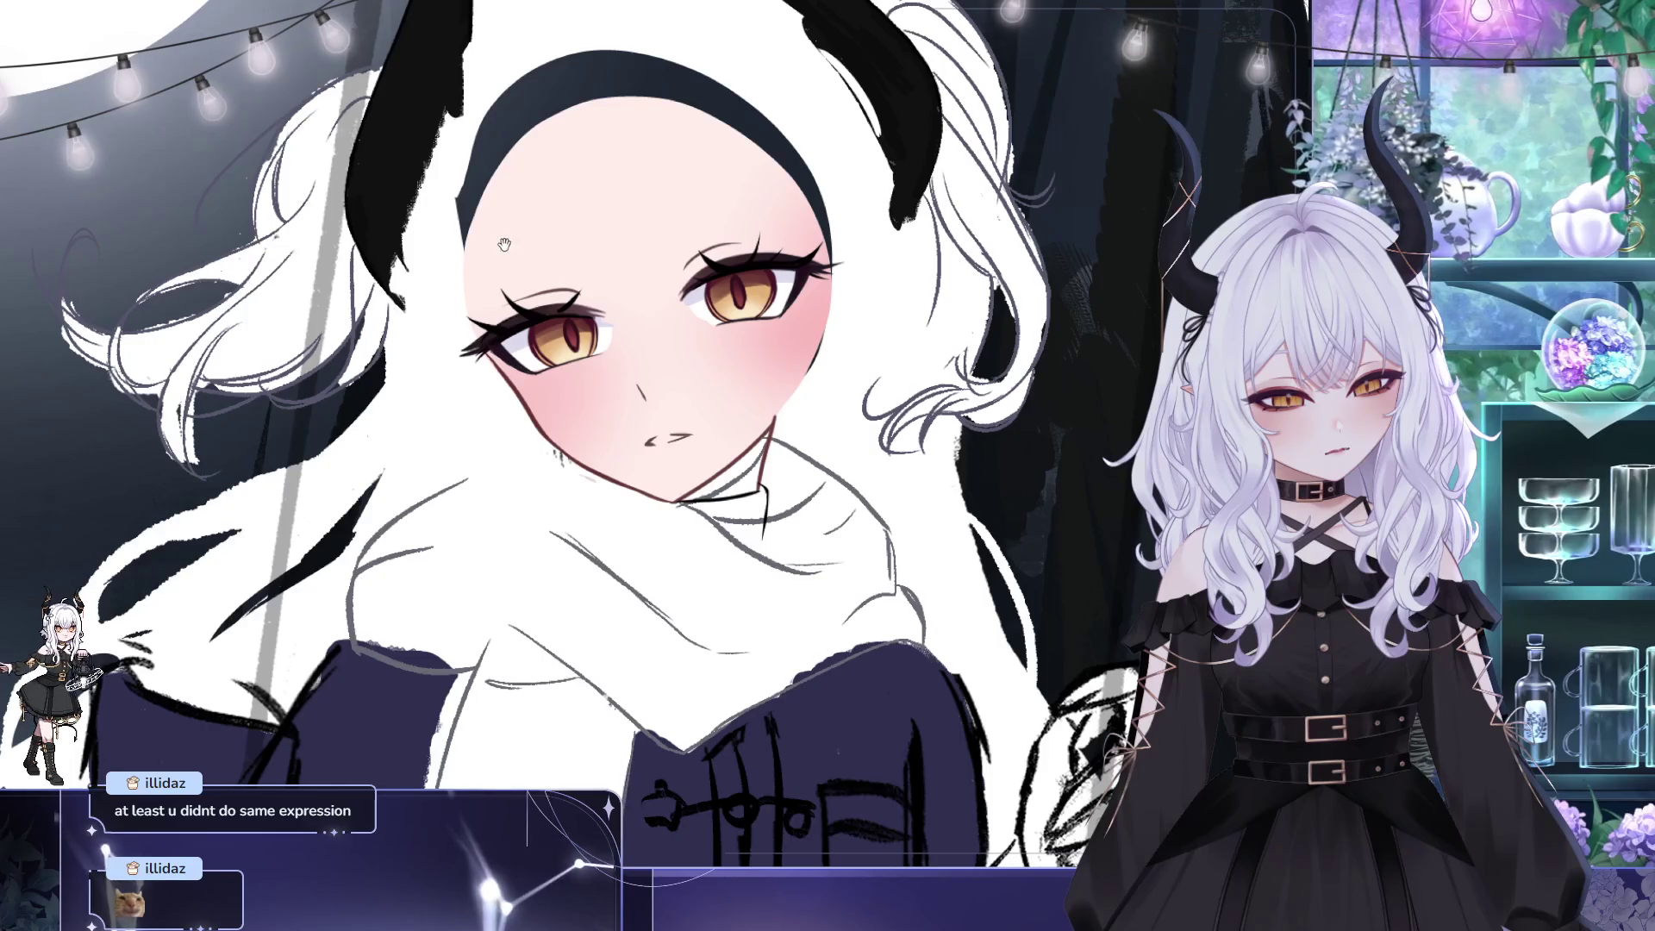
- Tilt the view, lasso the eye on the viewer's left, and start transforming it
mouse_move(499, 254)
mouse_down()
mouse_move(628, 400)
mouse_move(915, 328)
mouse_up()
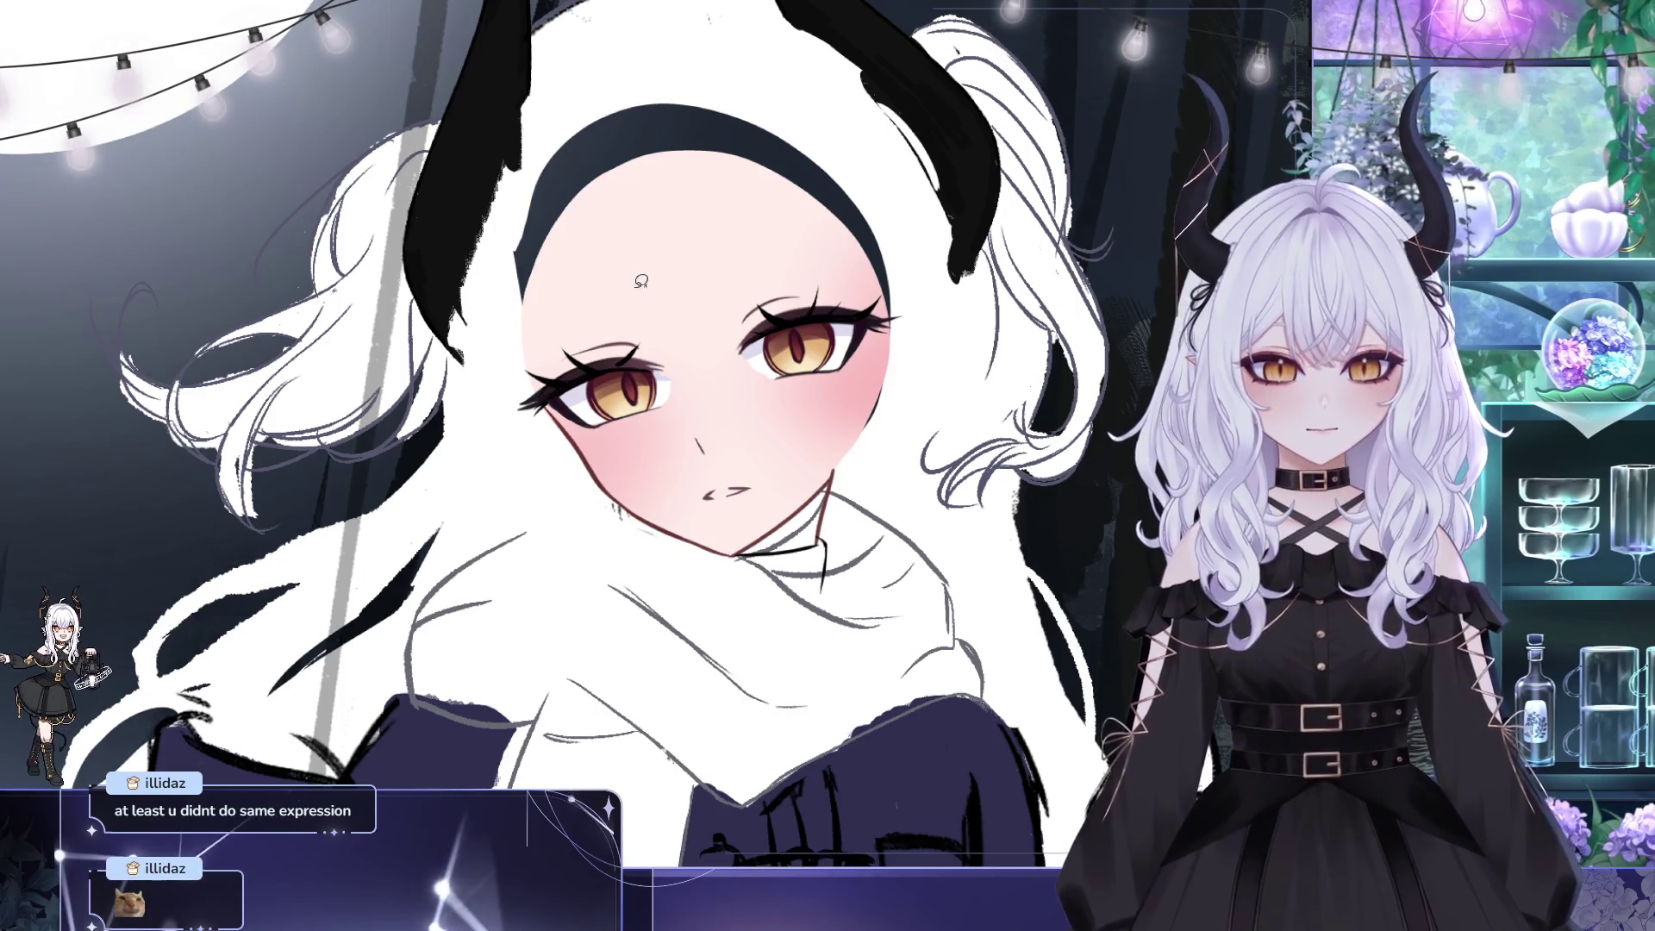
mouse_move(606, 372)
mouse_down()
mouse_move(576, 366)
mouse_move(617, 428)
mouse_up()
key(ctrl+t)
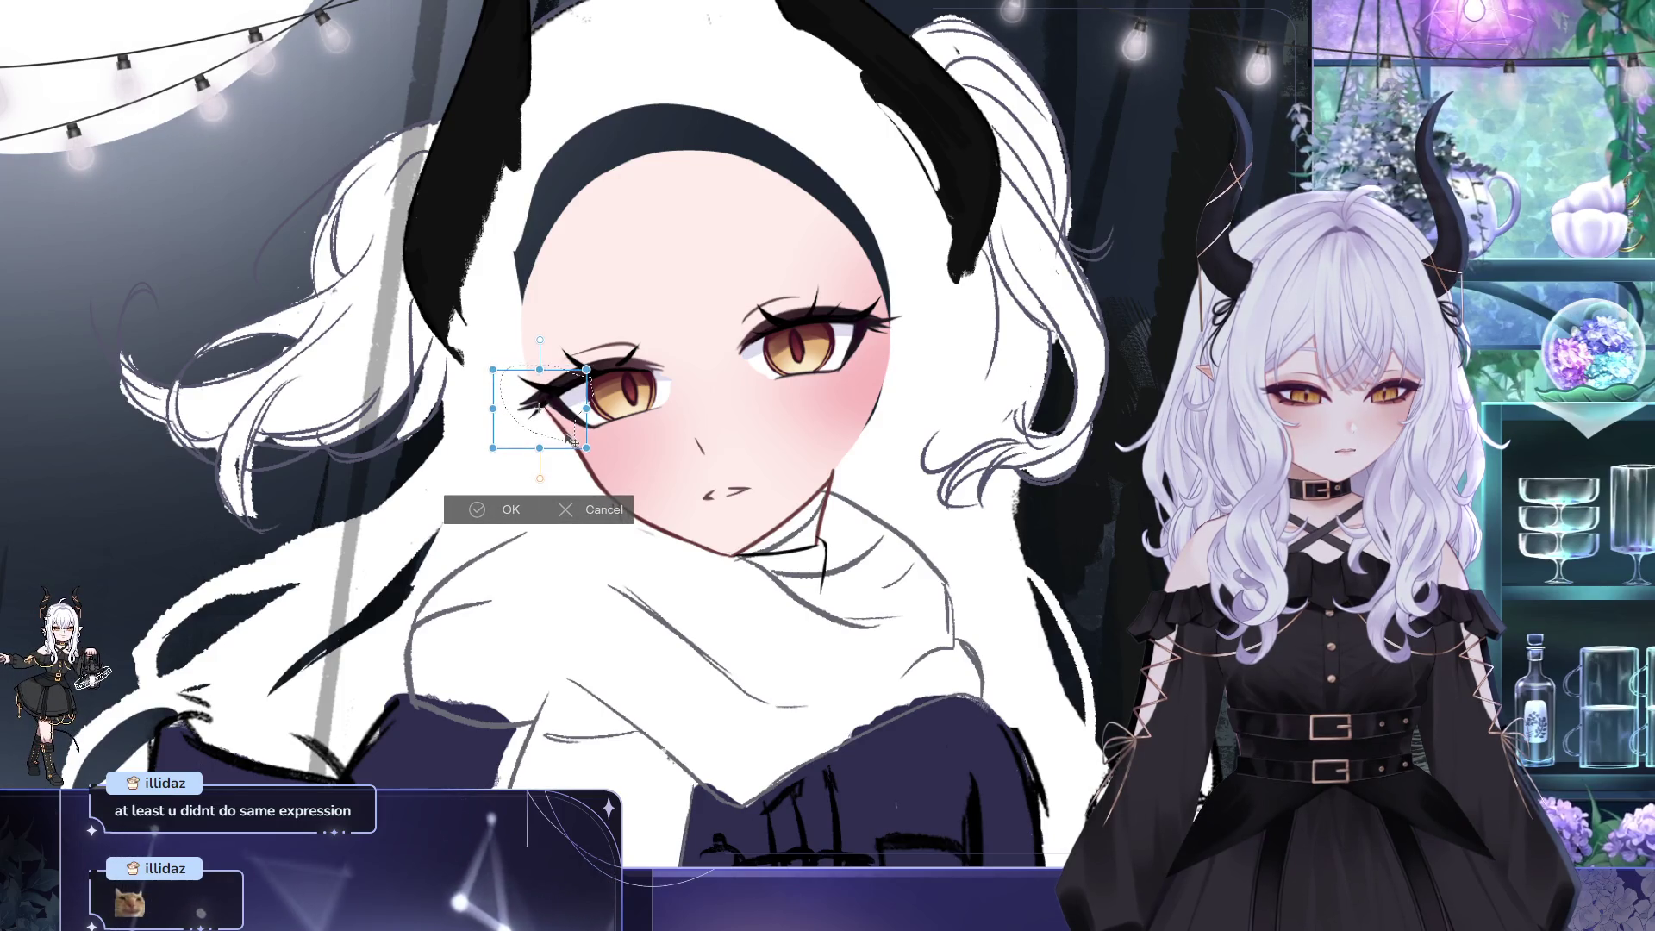
- Apply the left eye transform and bring the face back into view
key(Return)
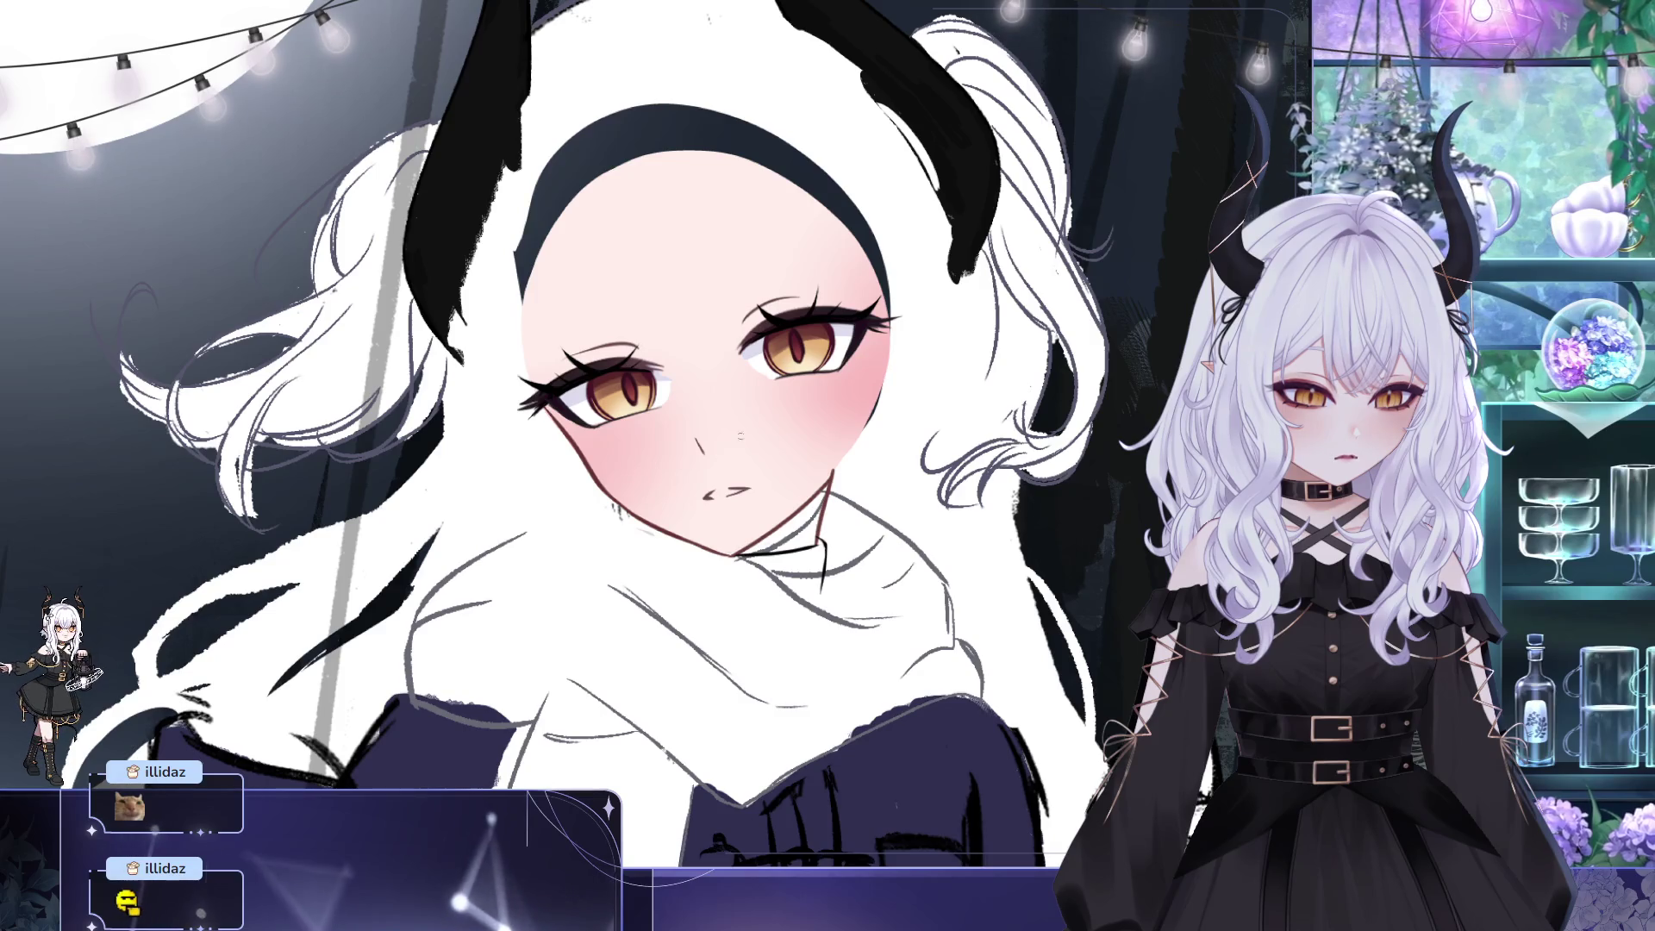
drag(880, 442, 794, 452)
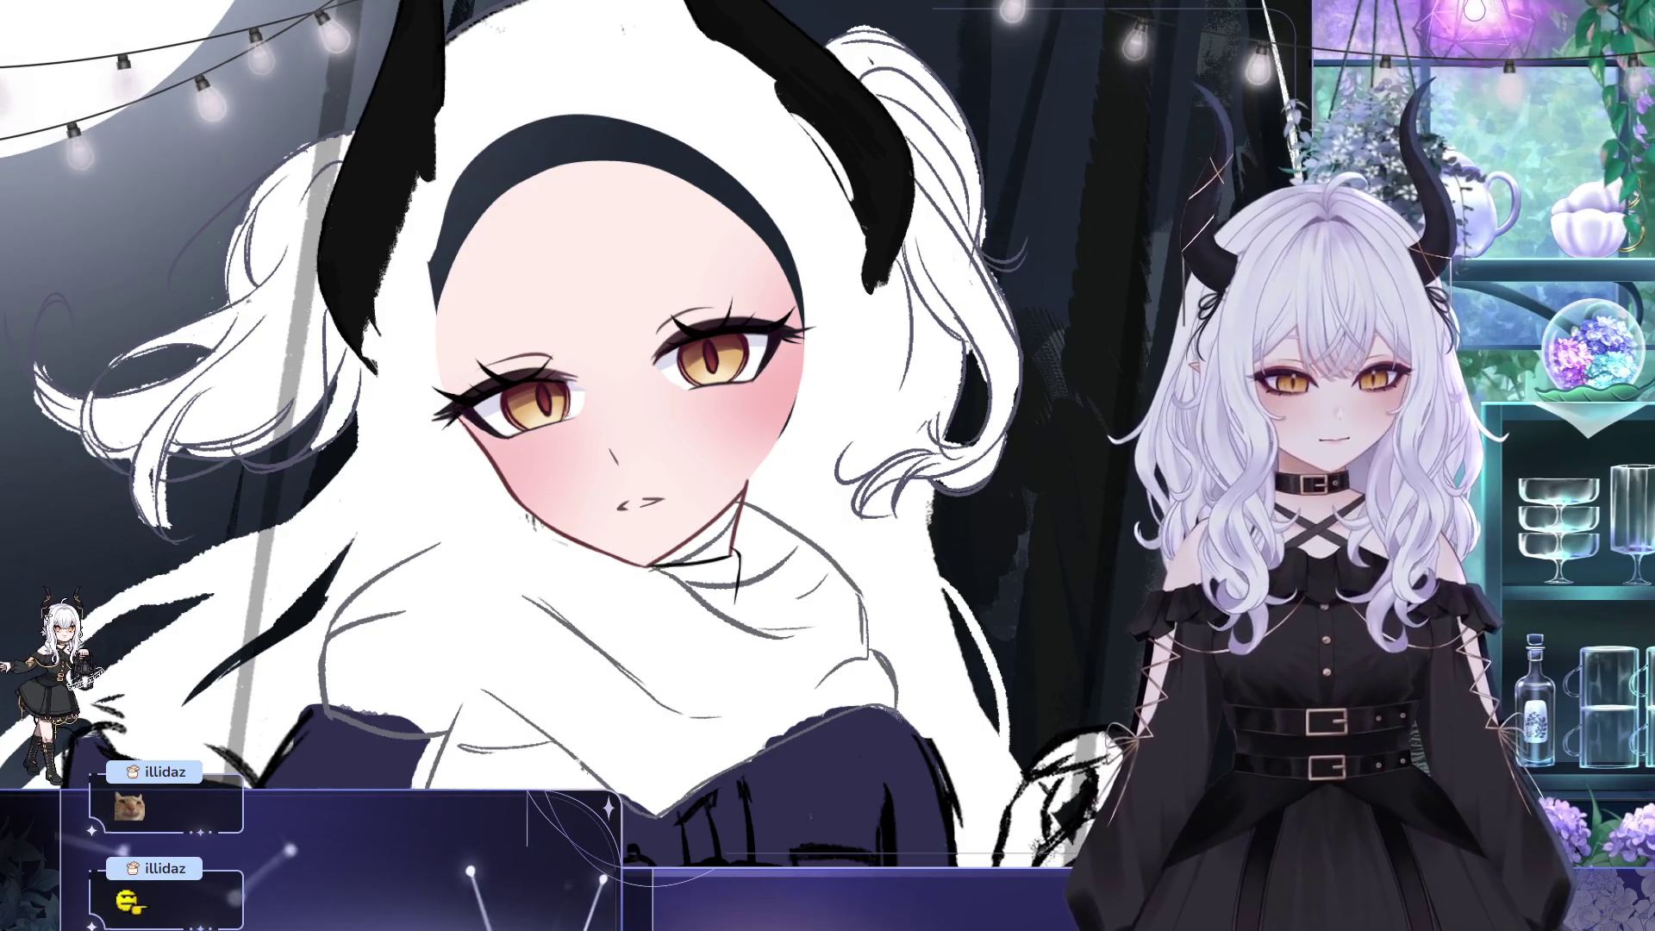
- Sample the golden eye colour and bring the shaded hair back with undo
alt+click(572, 403)
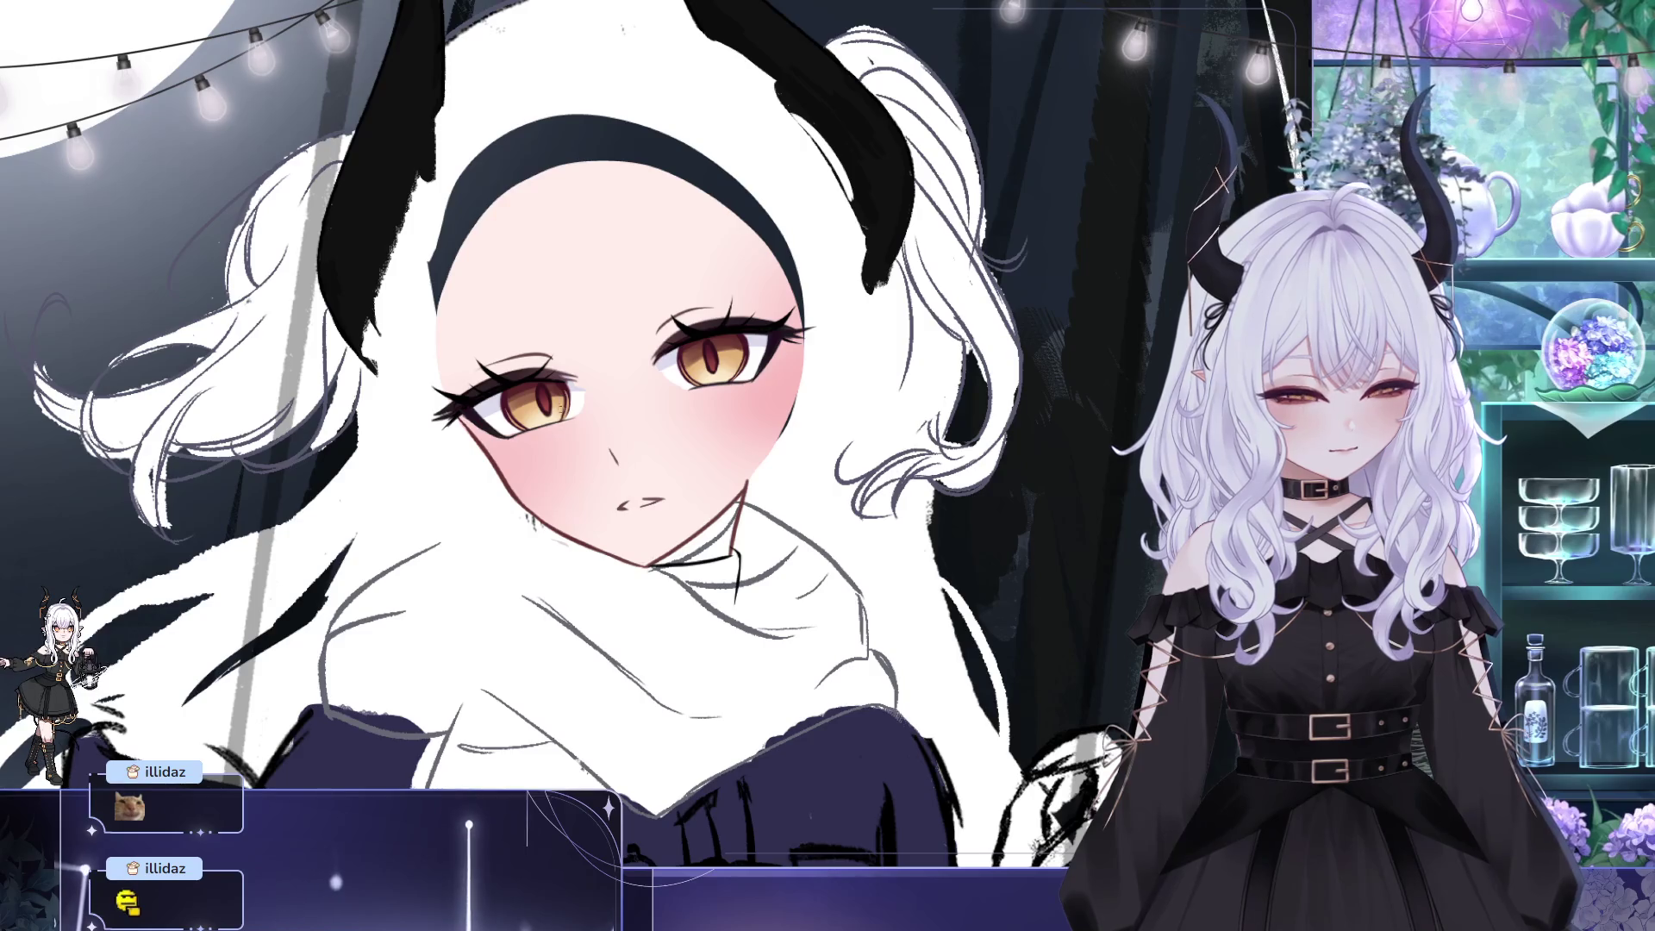
scroll(551, 315, down, 3)
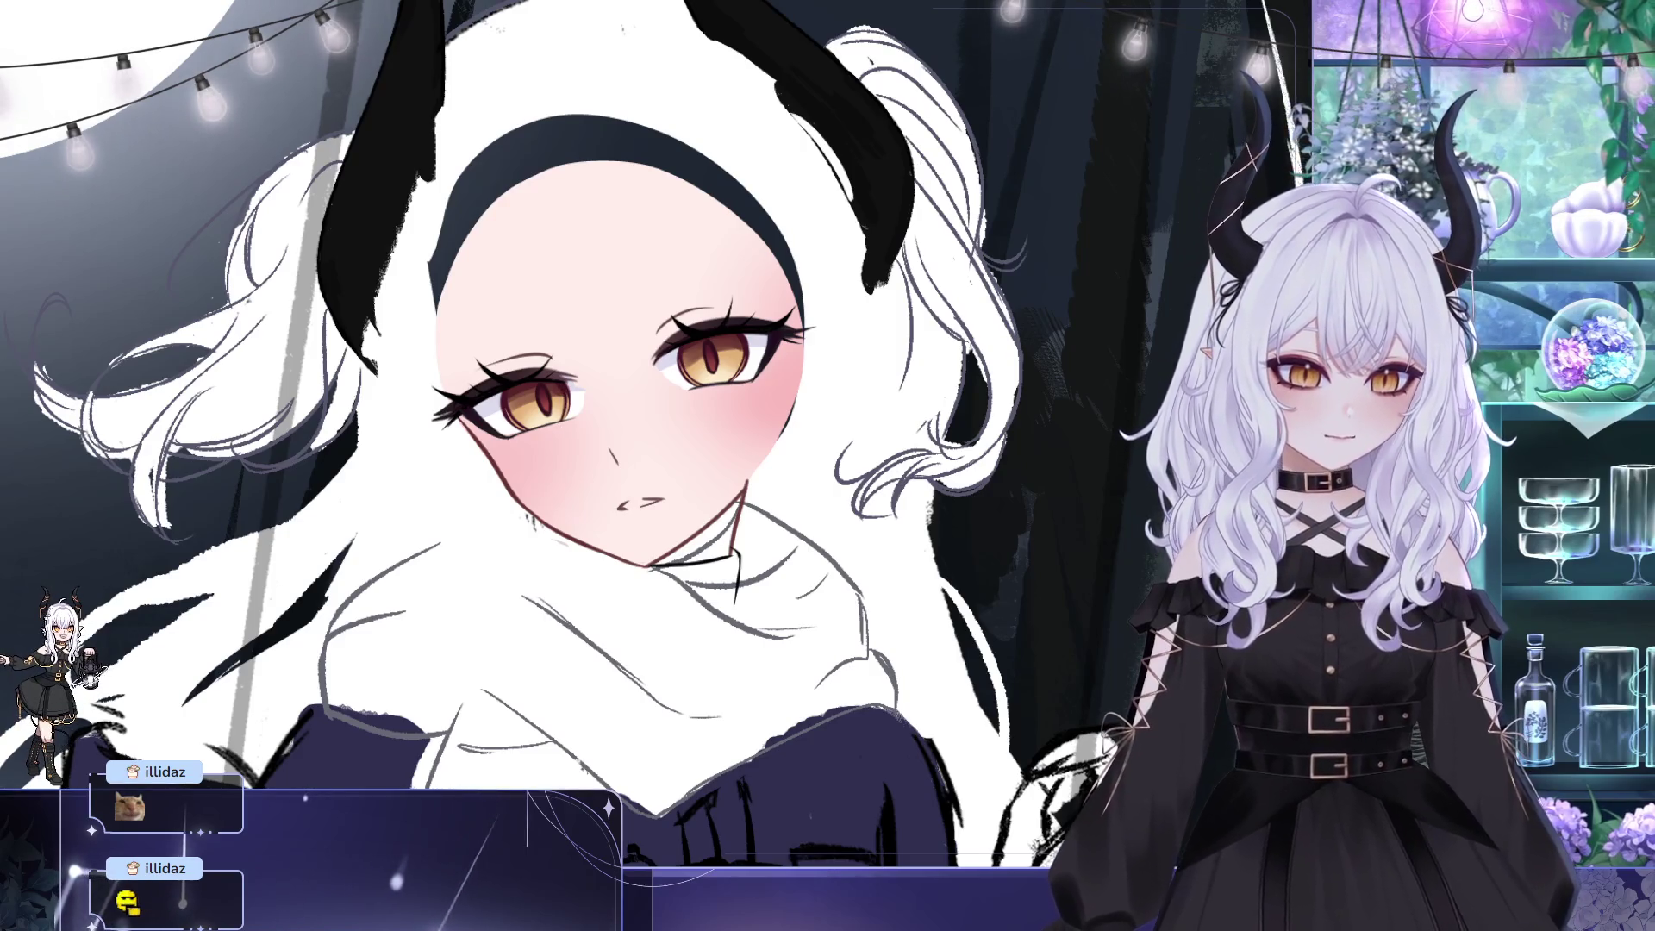
scroll(552, 315, down, 3)
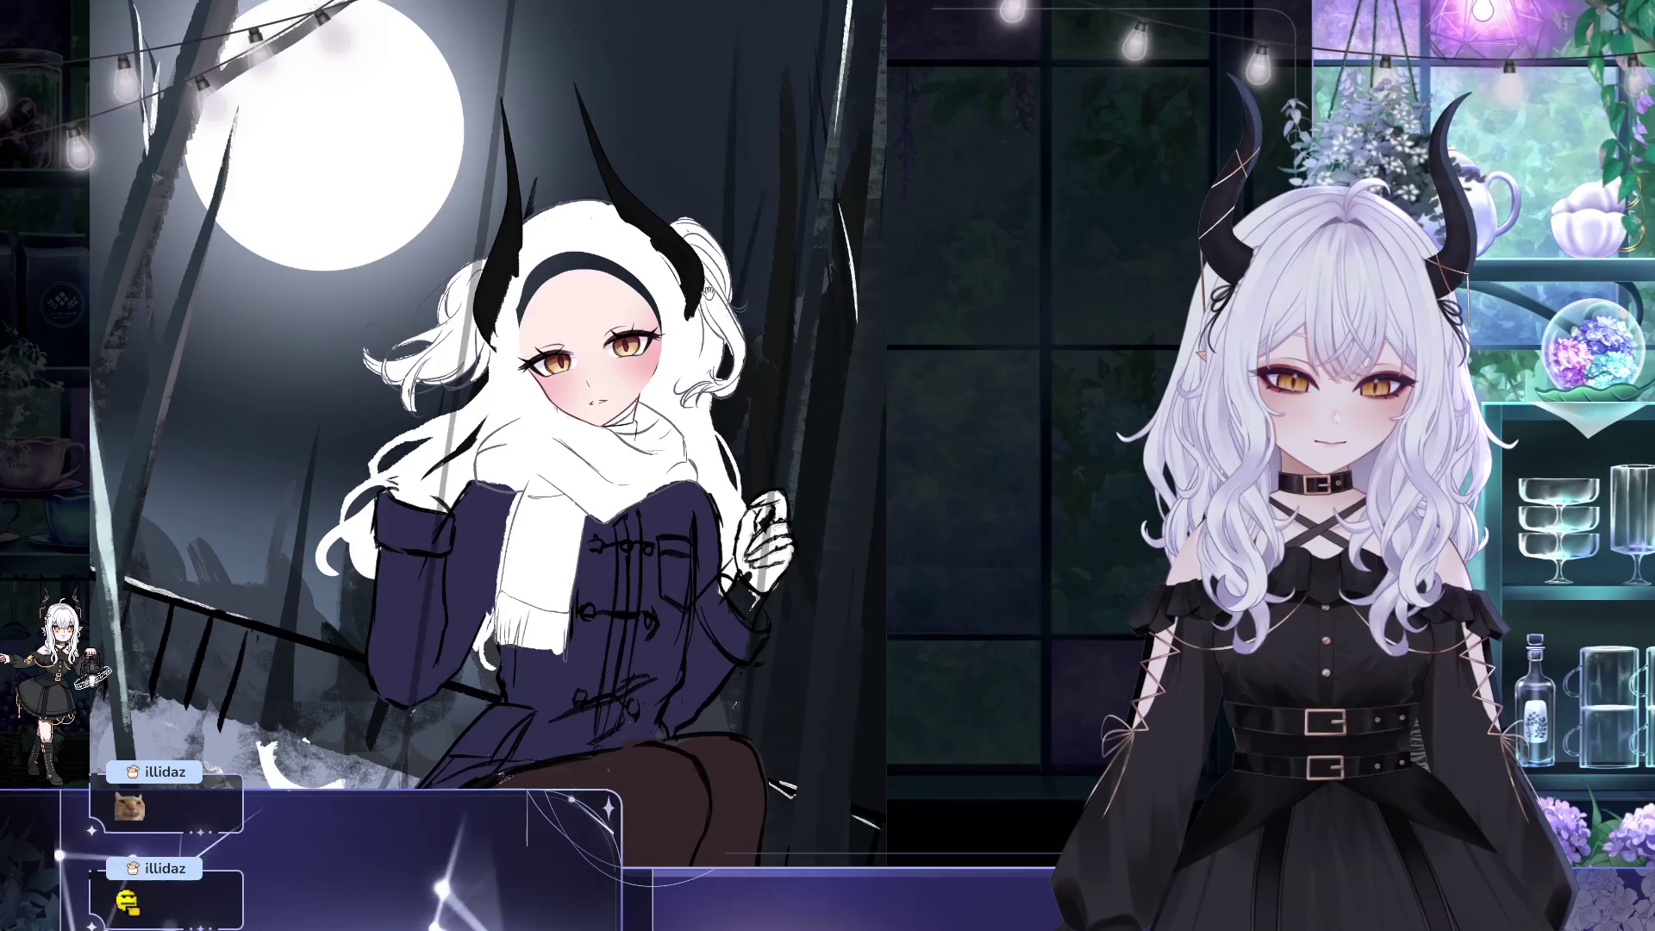
key(ctrl+z)
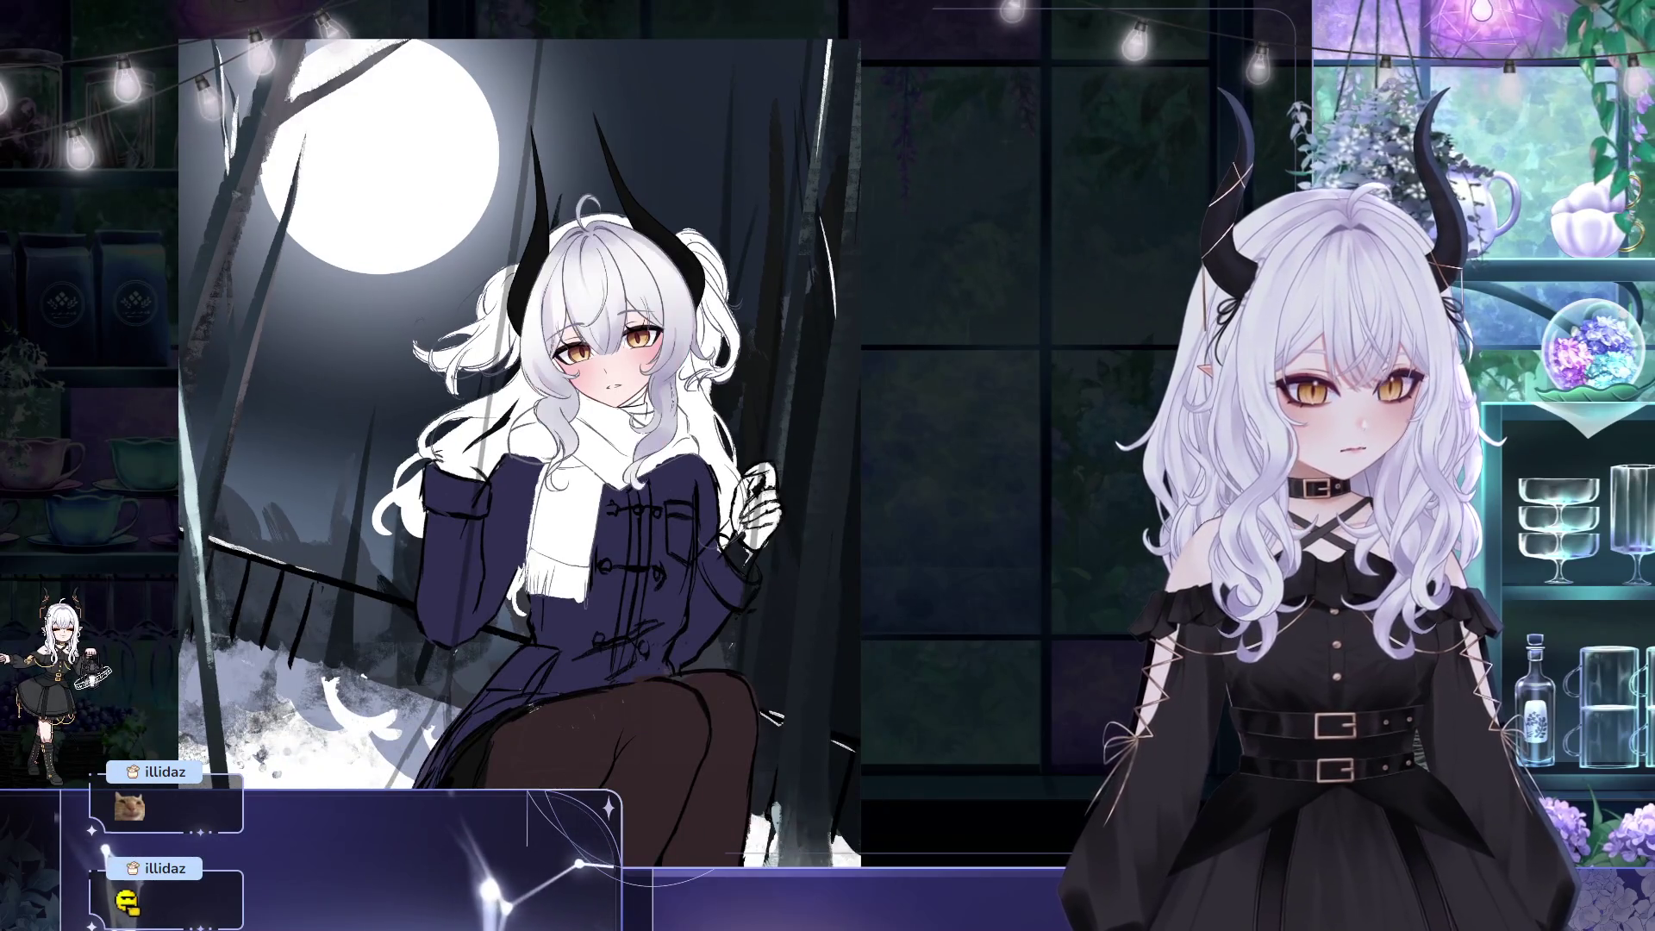
scroll(574, 281, up, 2)
scroll(643, 316, up, 2)
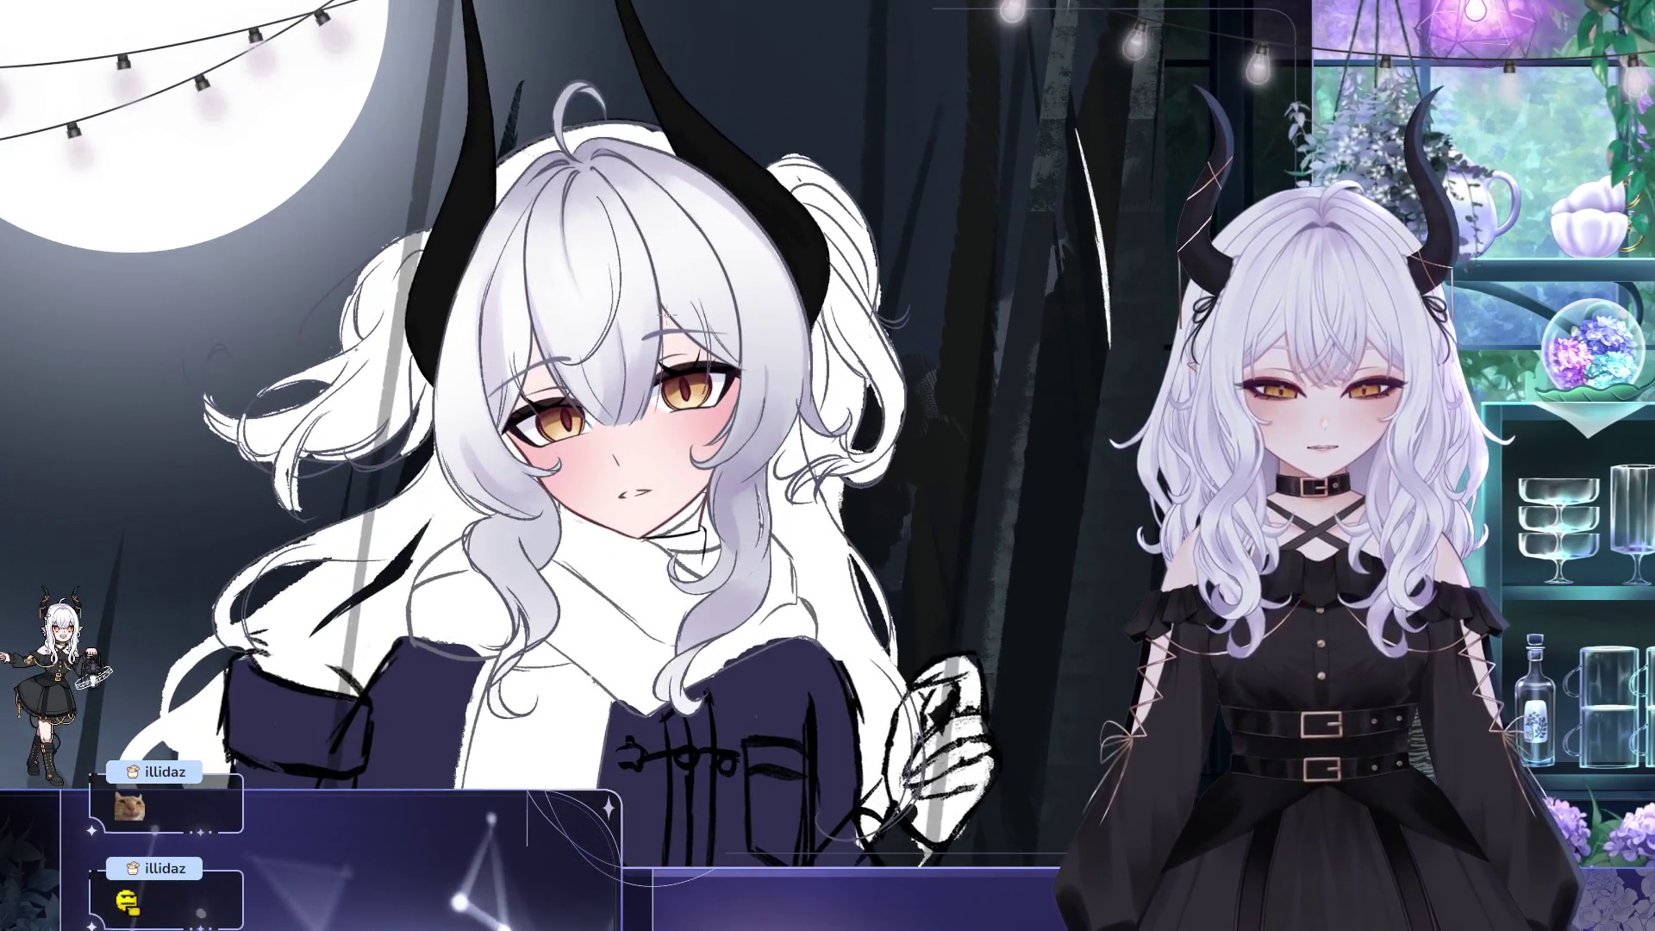
drag(714, 398, 719, 434)
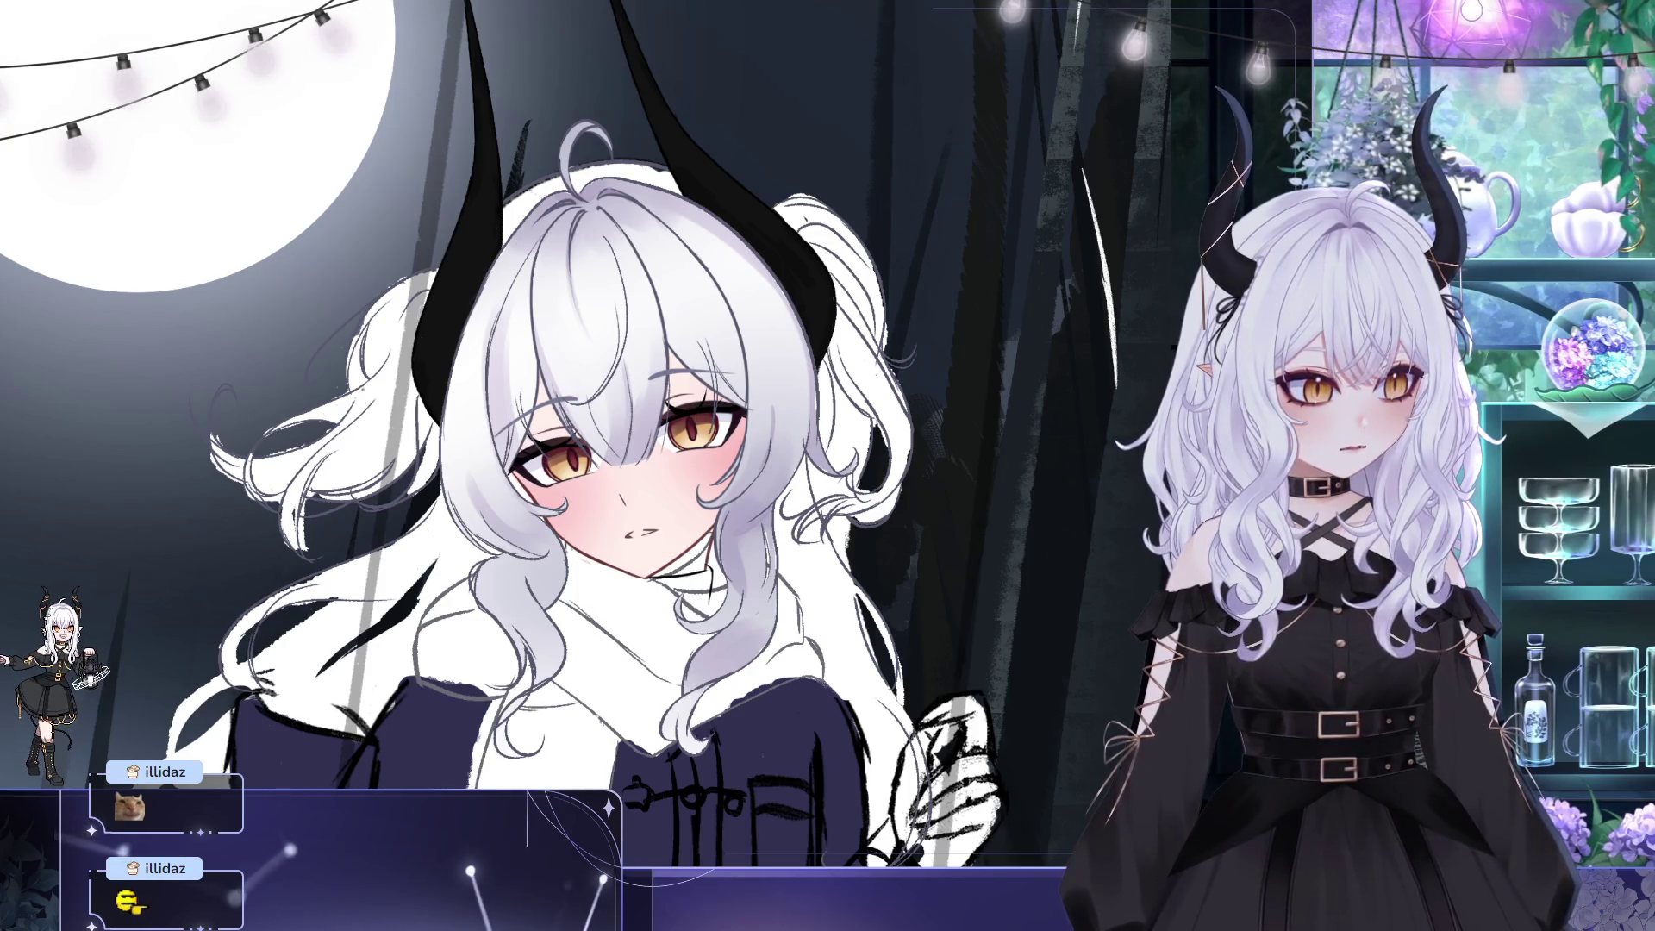
- Pick the hair colour from the canvas and reposition the view around the head
alt+click(642, 170)
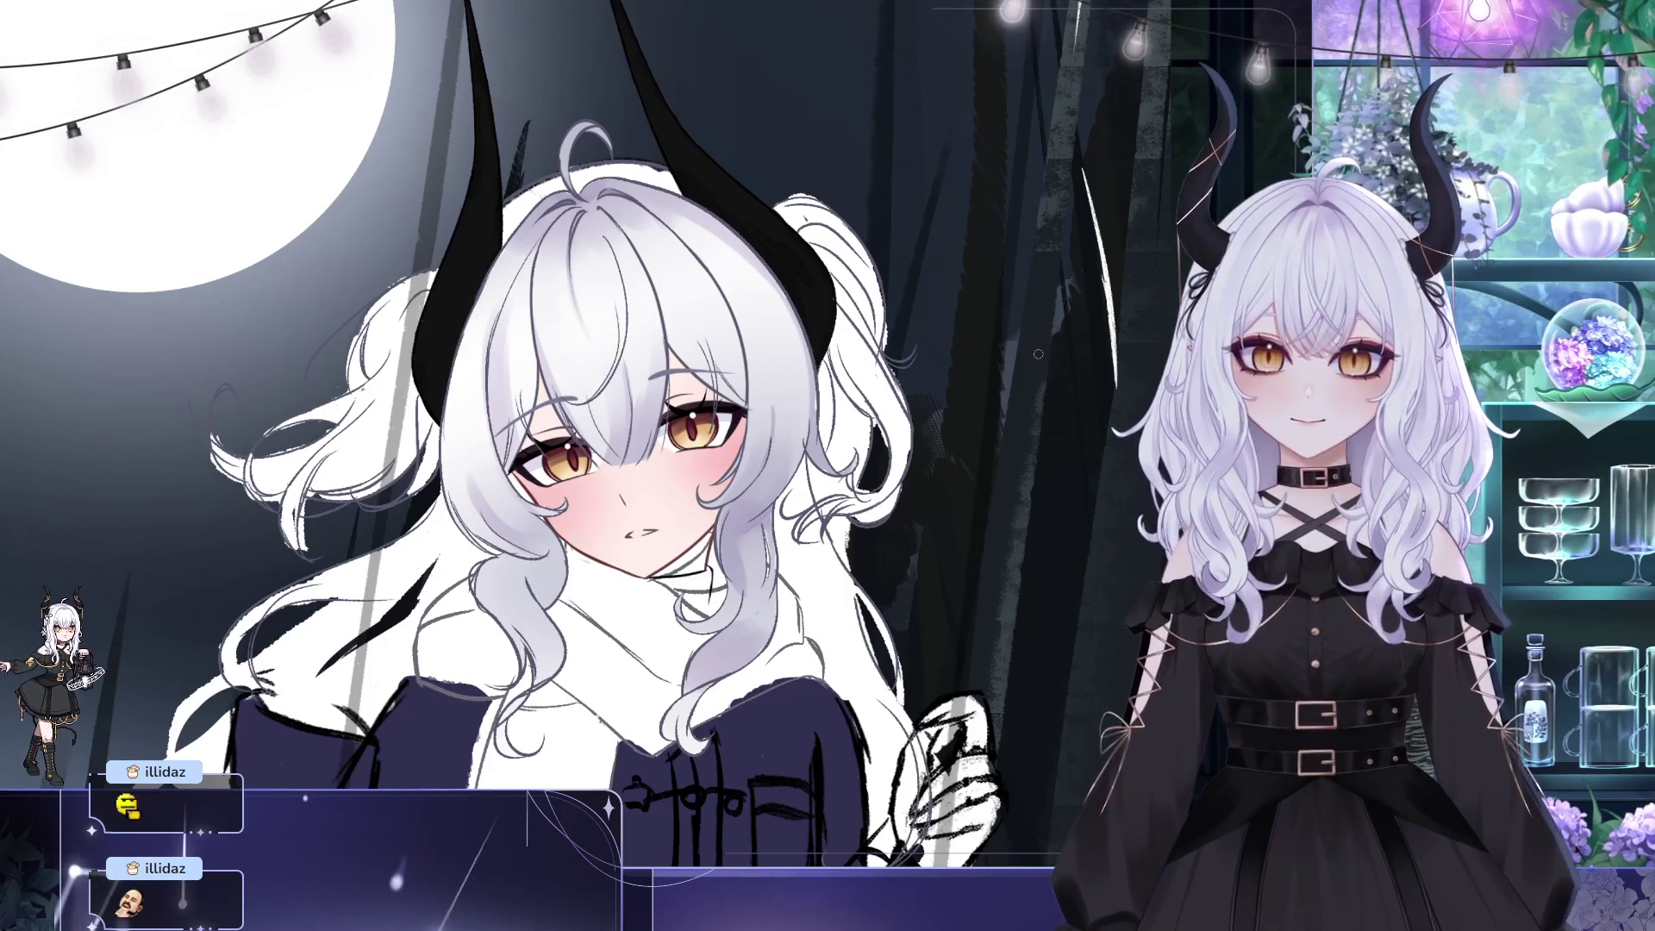
mouse_move(793, 399)
mouse_down()
mouse_move(860, 394)
mouse_move(872, 434)
mouse_up()
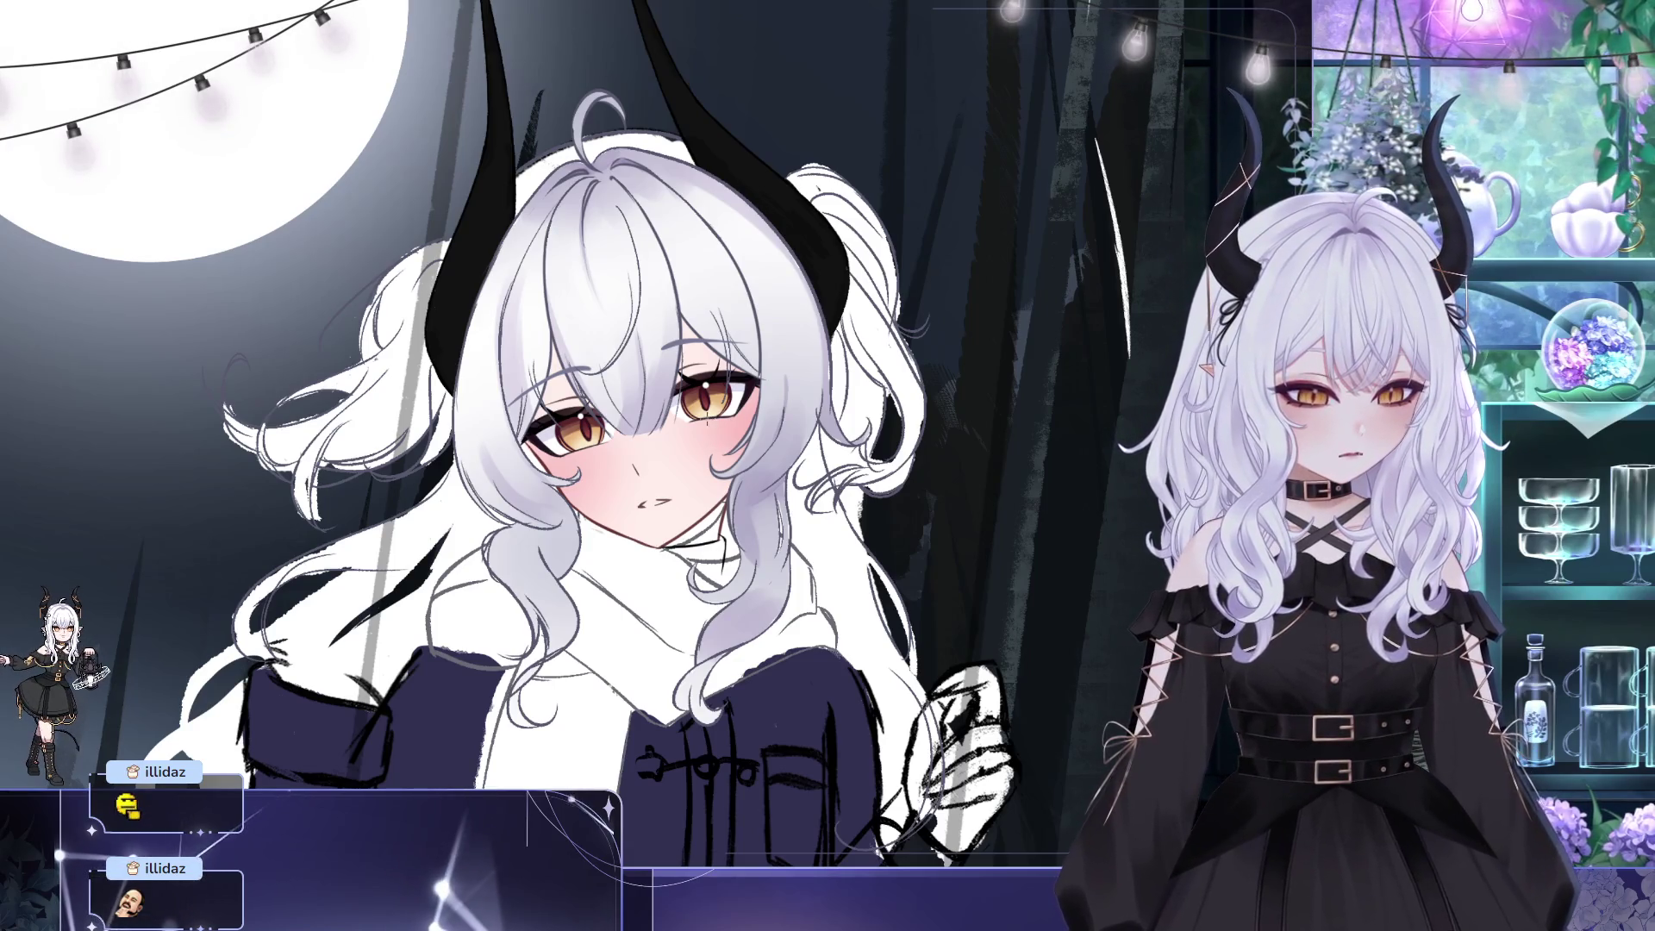
drag(899, 528, 1059, 440)
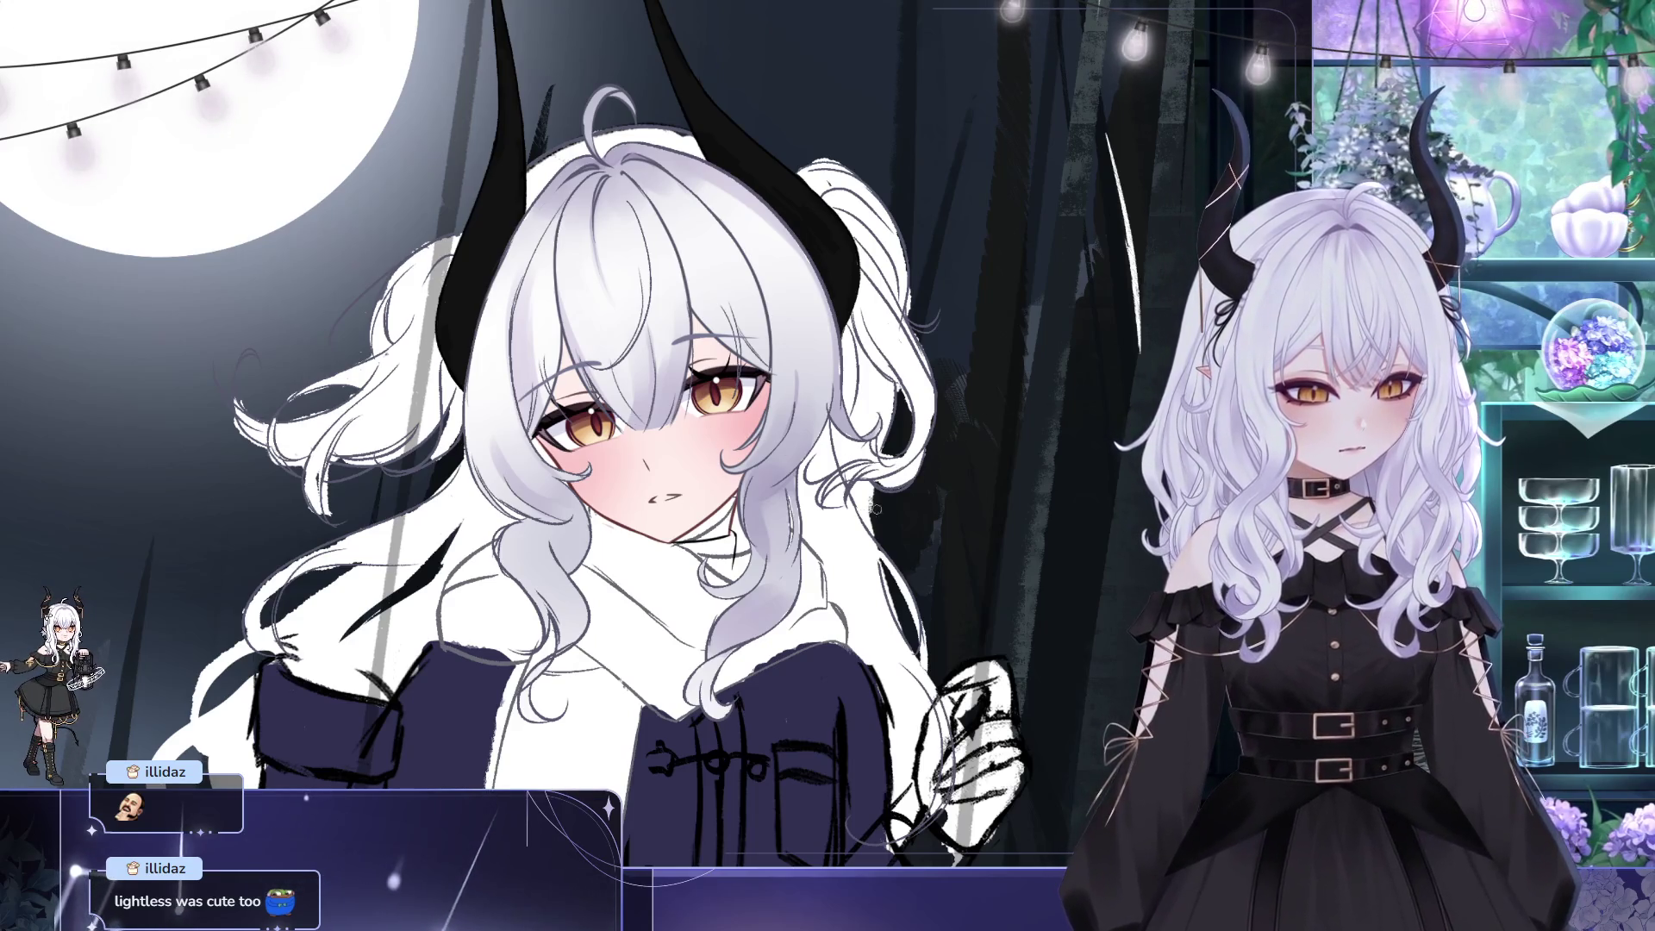
scroll(884, 507, up, 1)
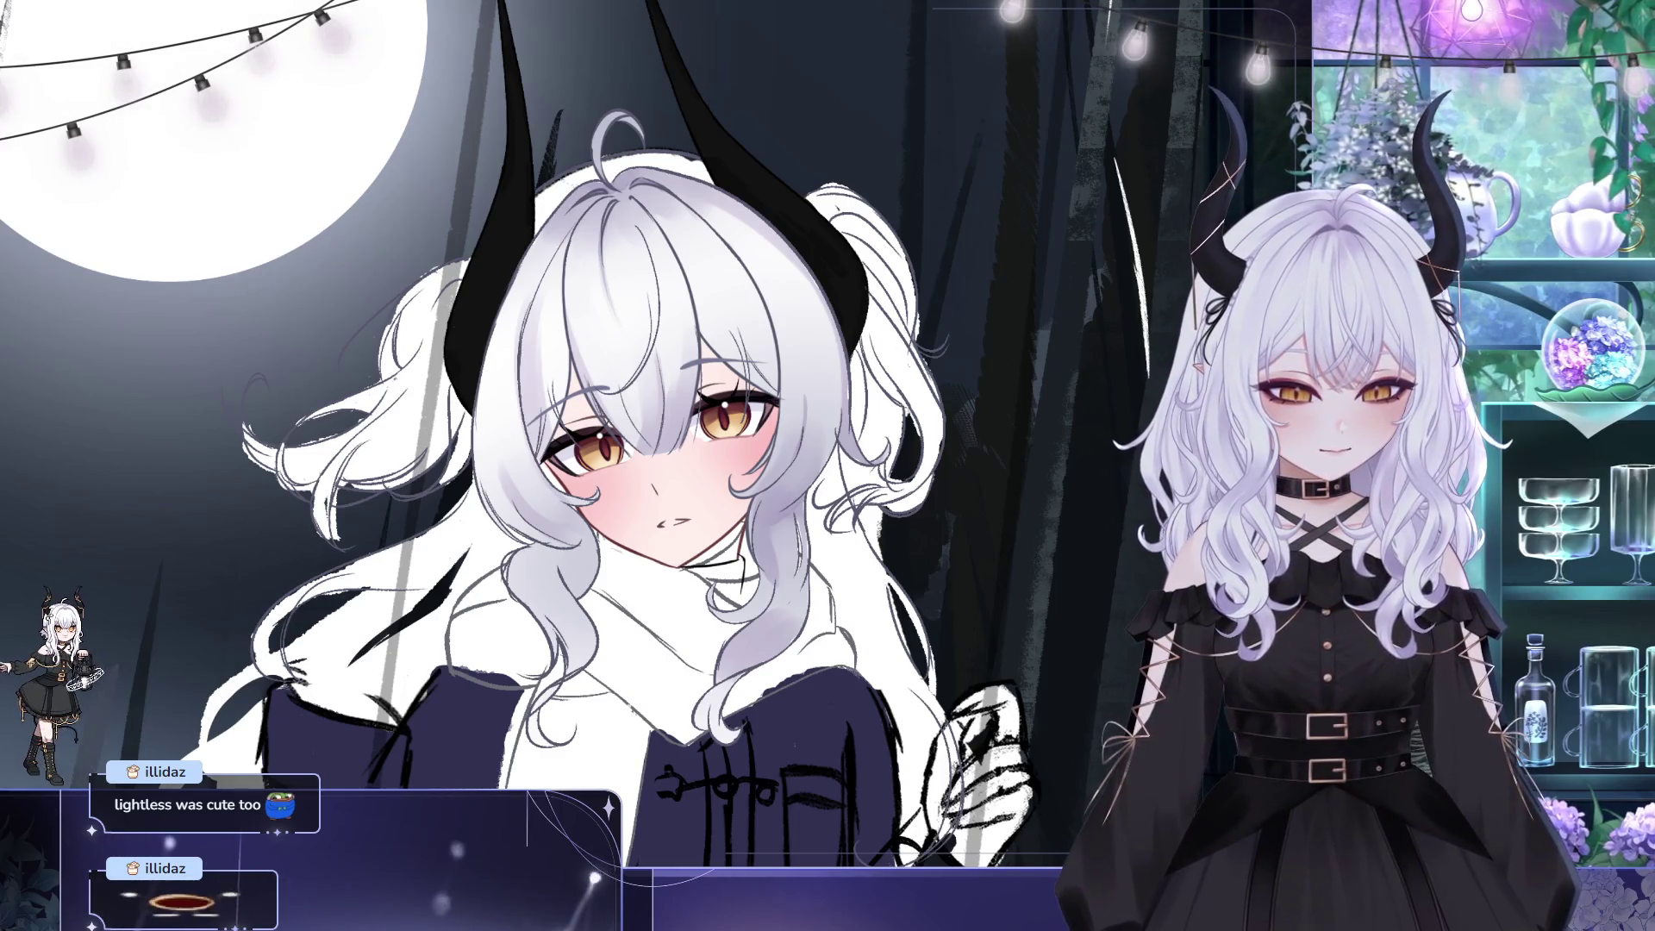
drag(1055, 691, 1005, 621)
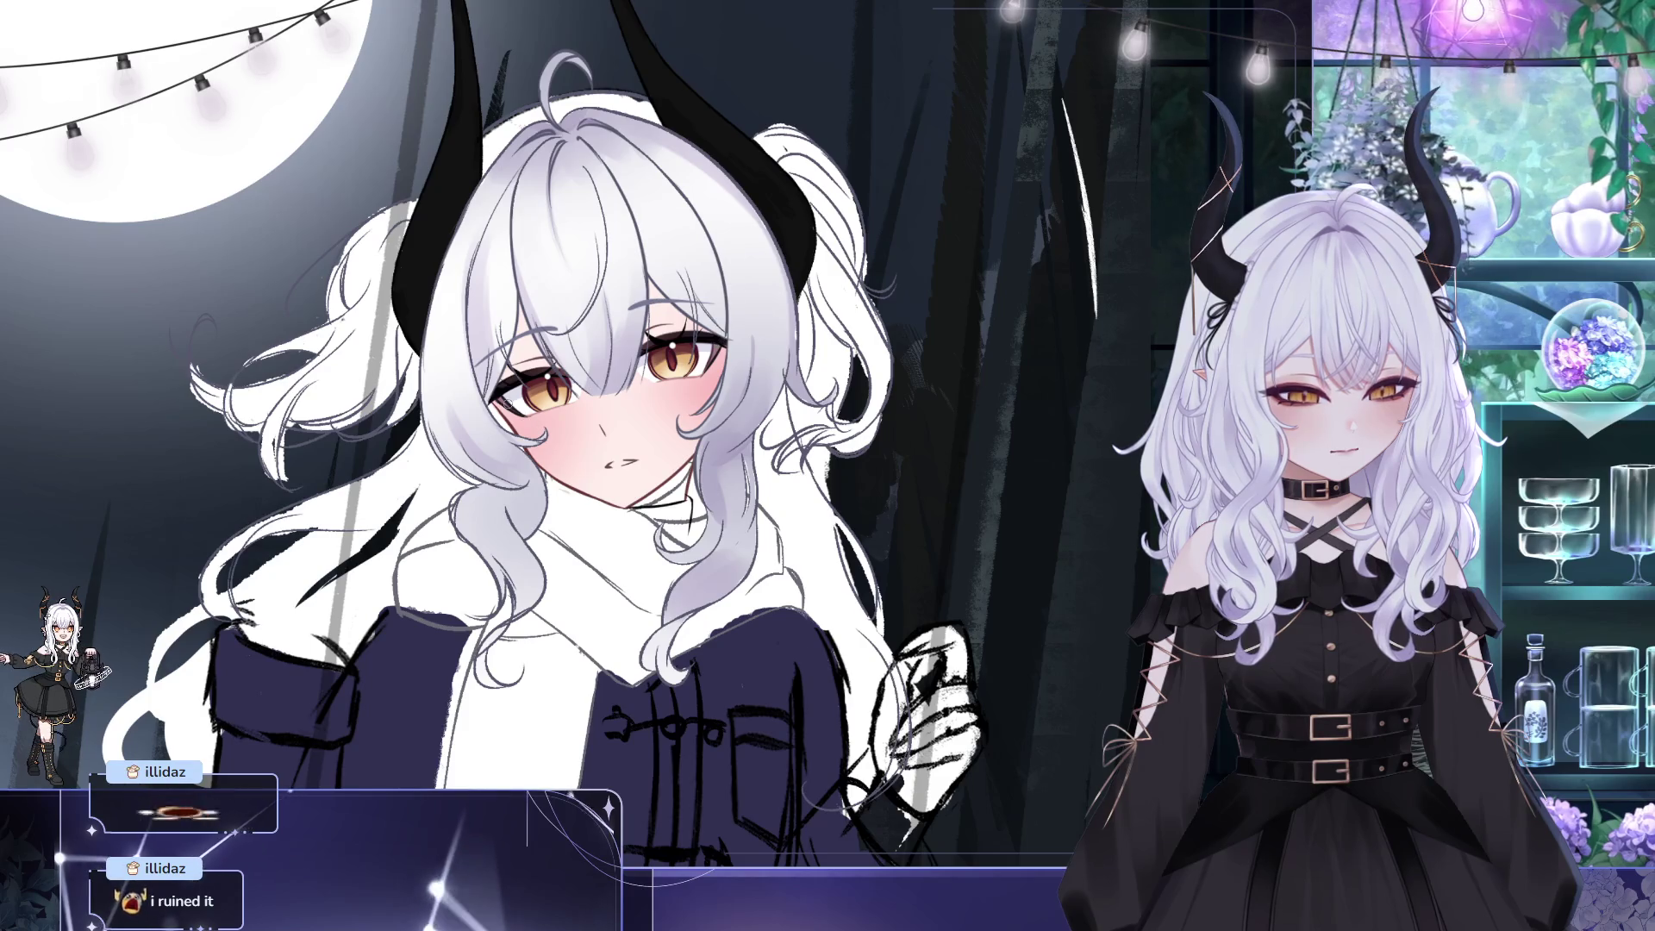
mouse_move(989, 438)
mouse_down()
mouse_move(820, 529)
mouse_move(967, 485)
mouse_up()
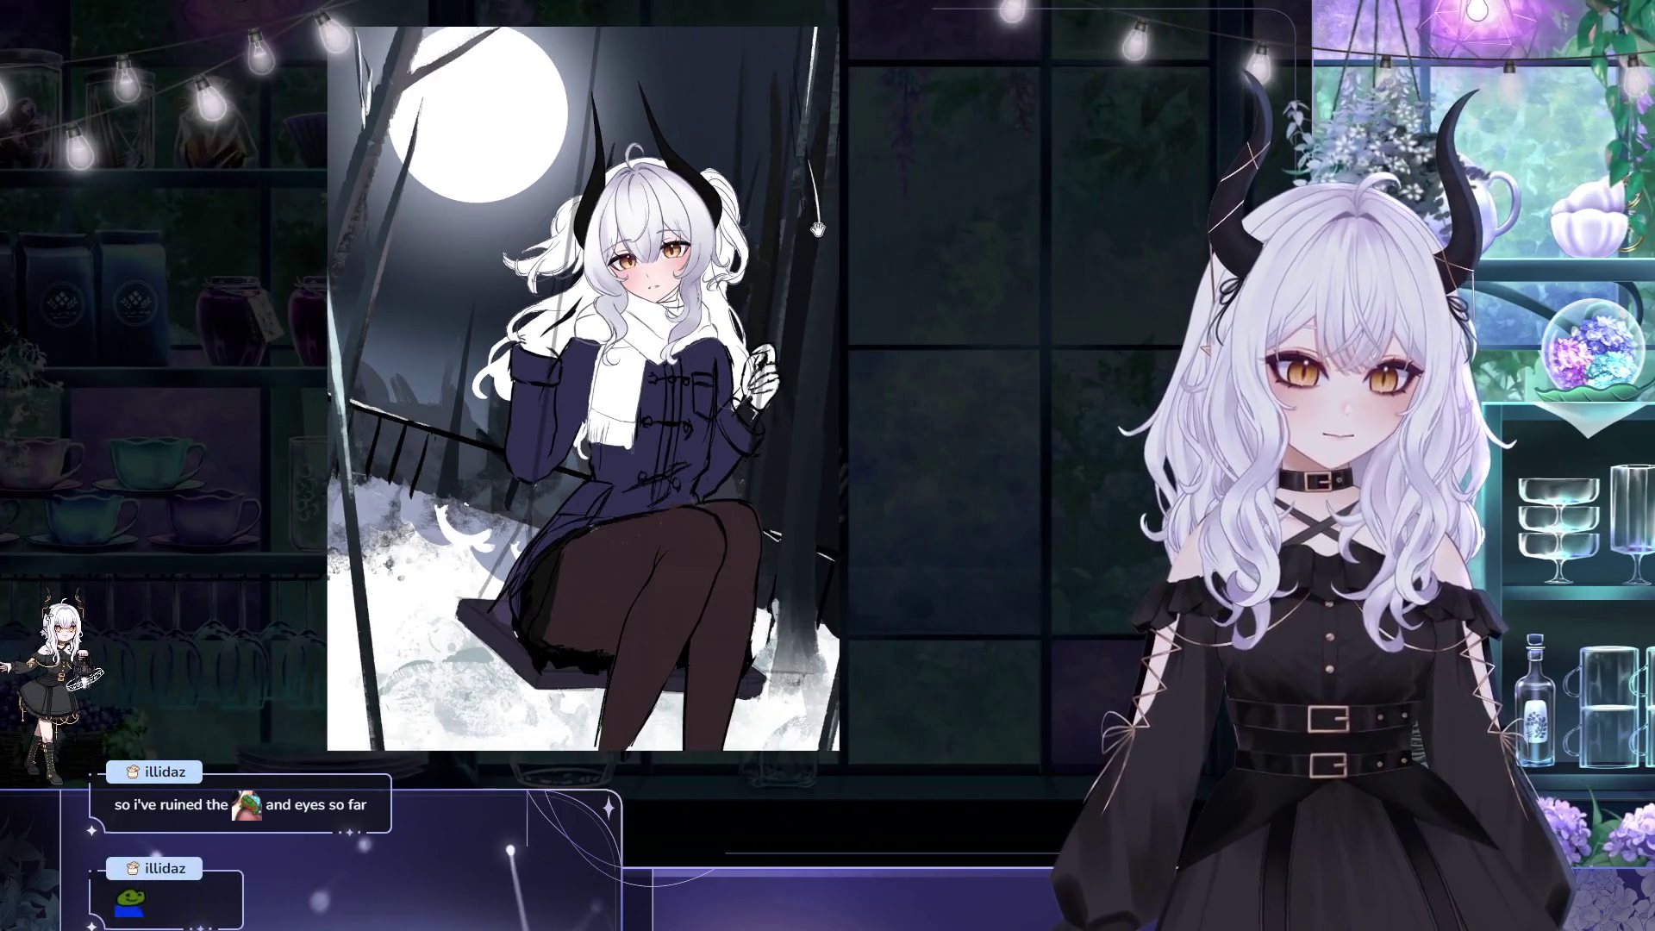
scroll(740, 196, up, 3)
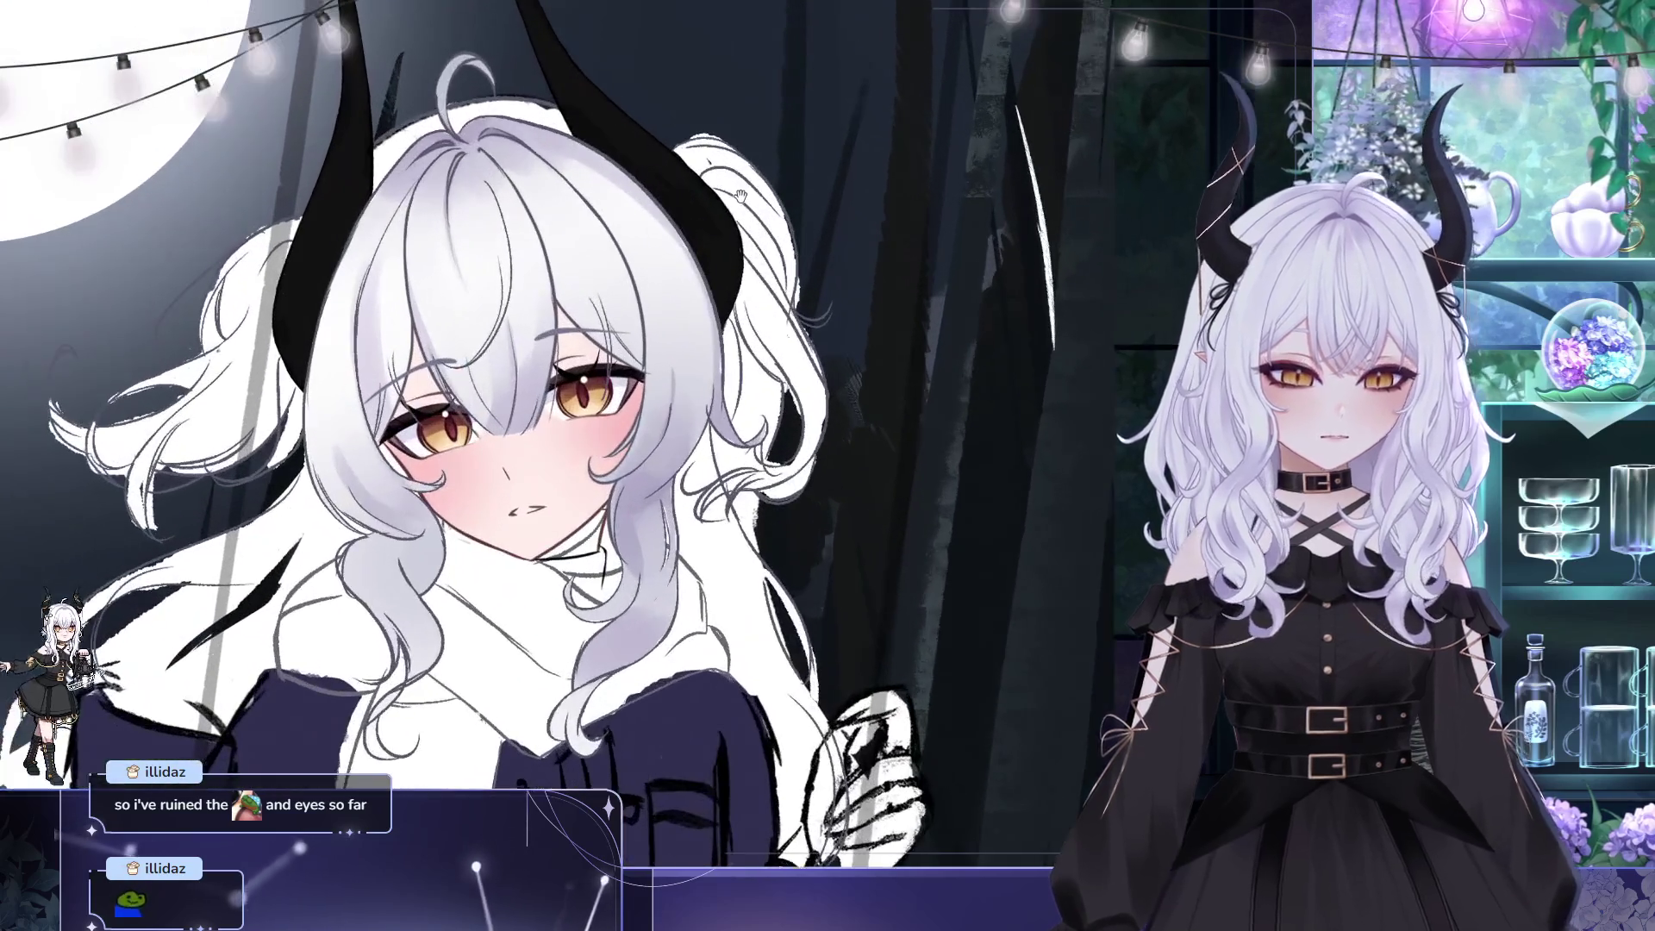
mouse_move(905, 345)
mouse_down()
mouse_move(986, 247)
mouse_move(848, 157)
mouse_up()
drag(436, 168, 466, 184)
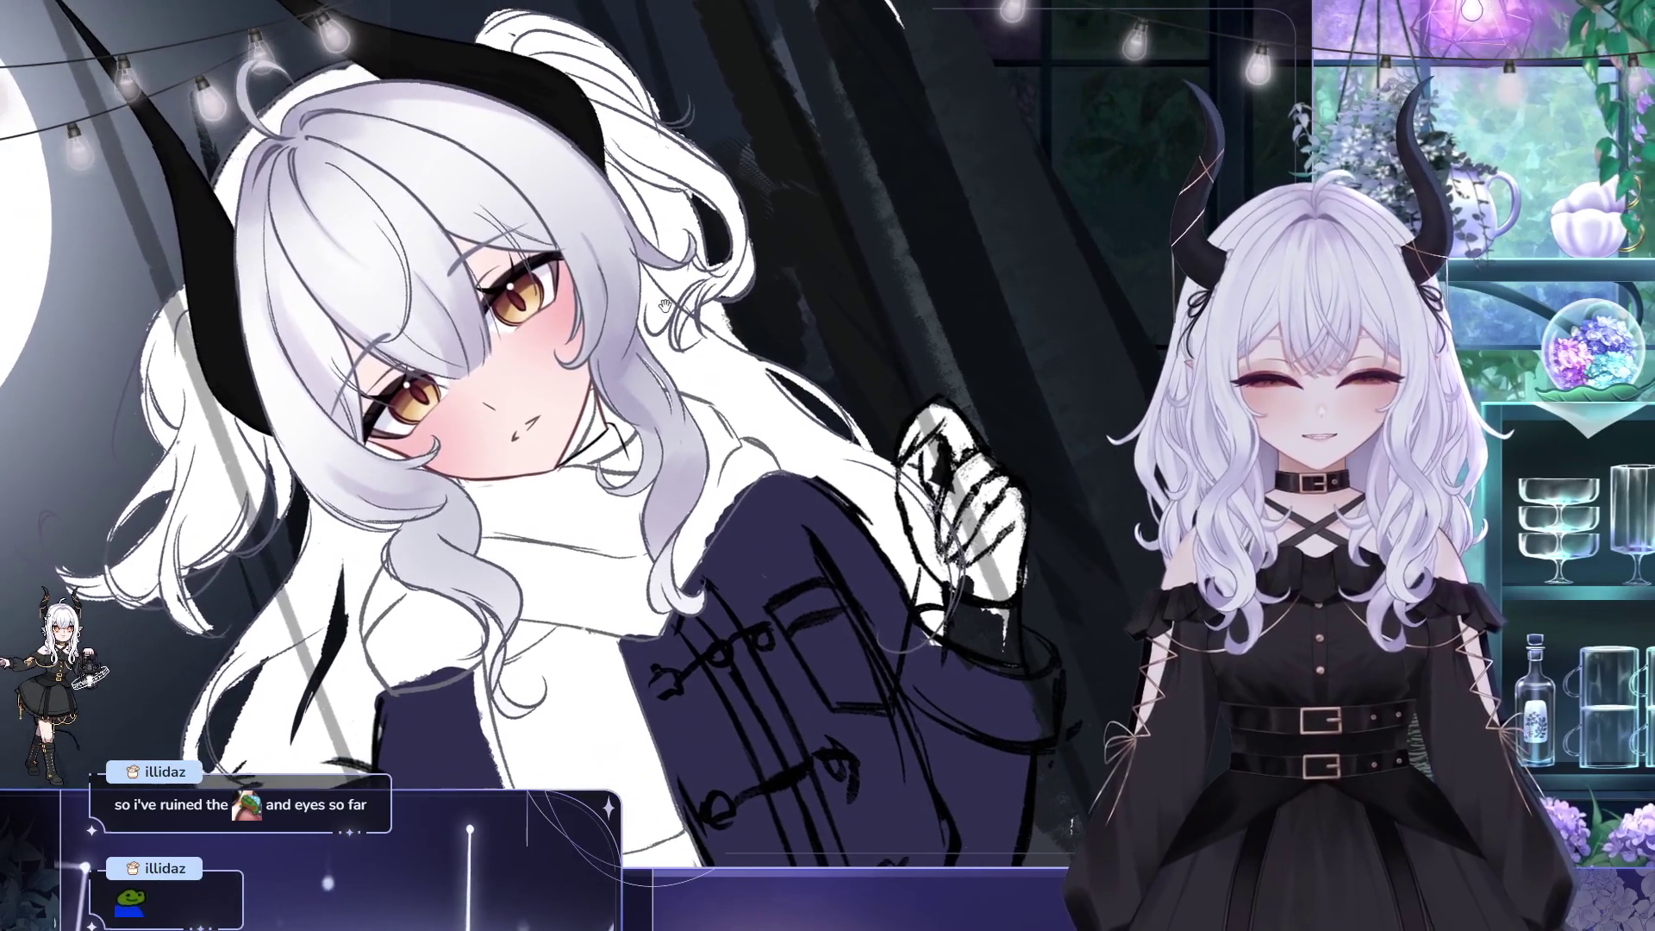
drag(561, 293, 593, 309)
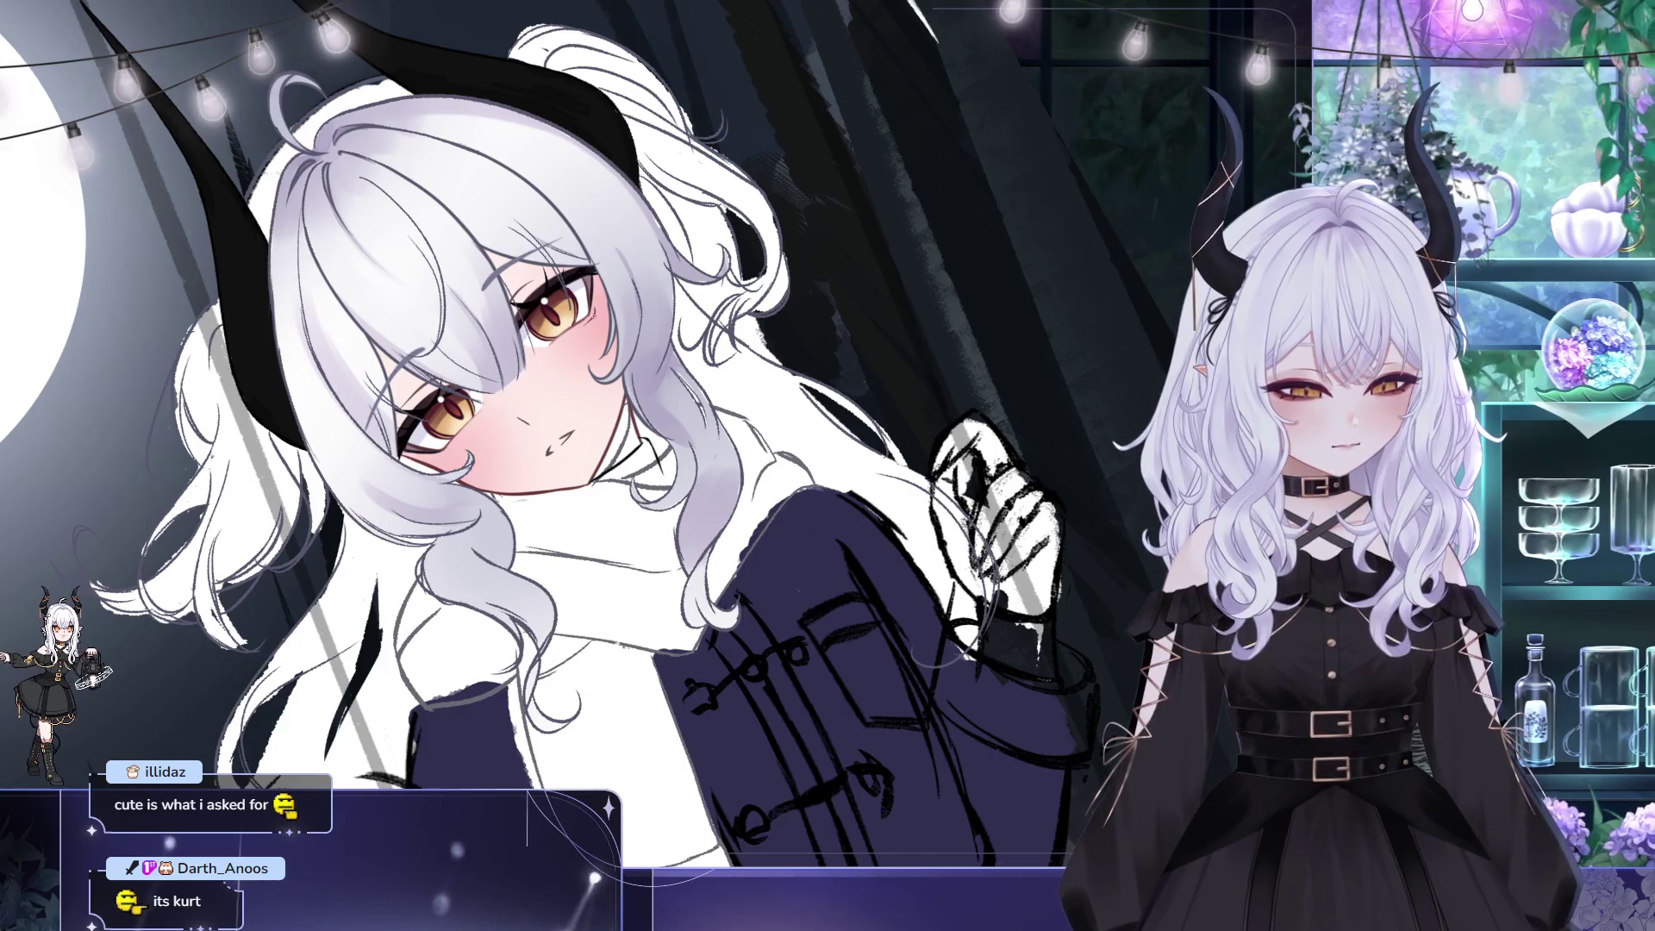
drag(780, 285, 834, 273)
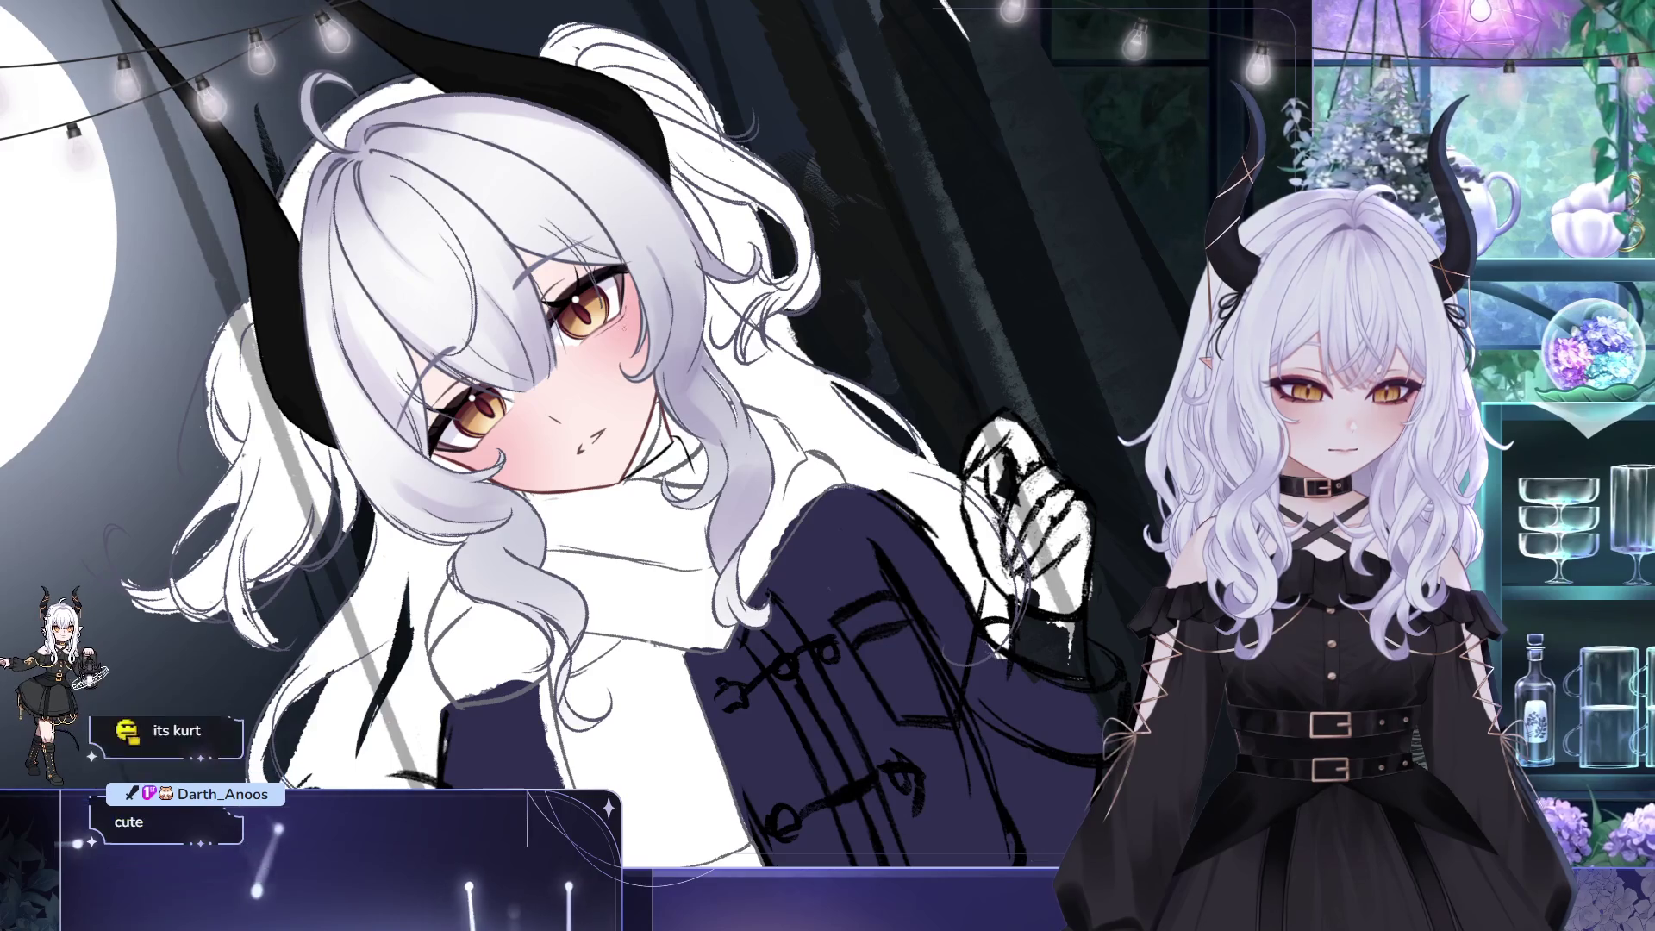
mouse_move(655, 206)
mouse_down()
mouse_move(701, 182)
mouse_move(651, 141)
mouse_move(521, 149)
mouse_move(526, 218)
mouse_up()
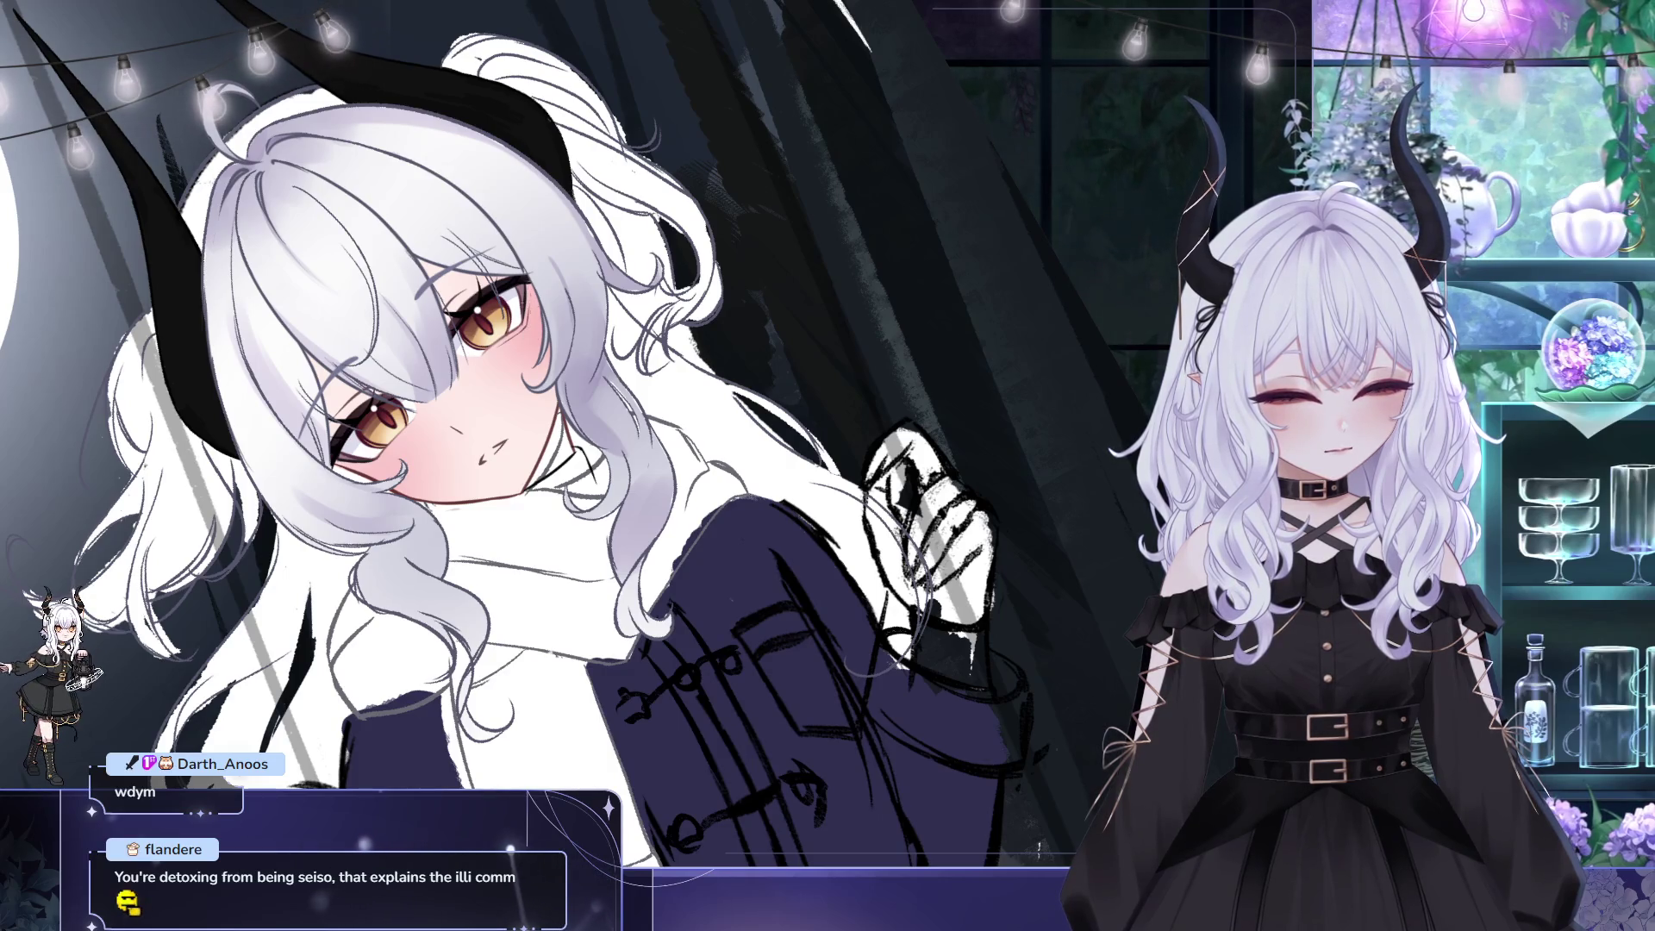
mouse_move(778, 353)
mouse_down()
mouse_move(834, 280)
mouse_move(1114, 255)
mouse_move(1017, 336)
mouse_move(633, 258)
mouse_up()
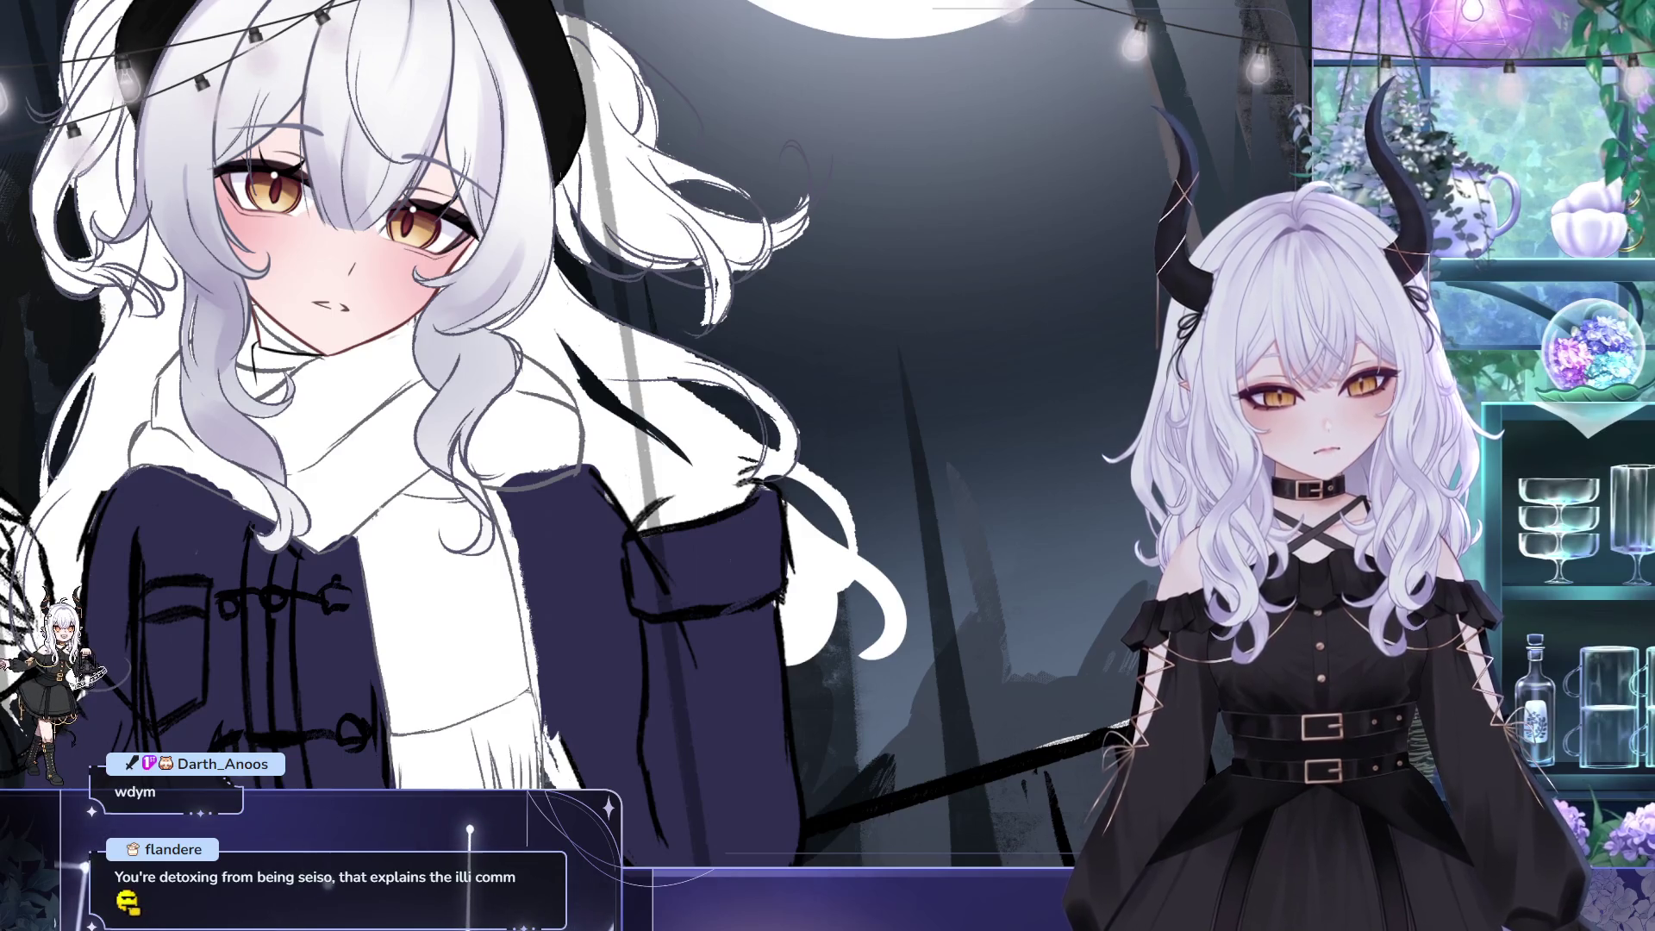
- Reset the view rotation, nudge the right eye slightly right and down, and deselect
key(ctrl+0)
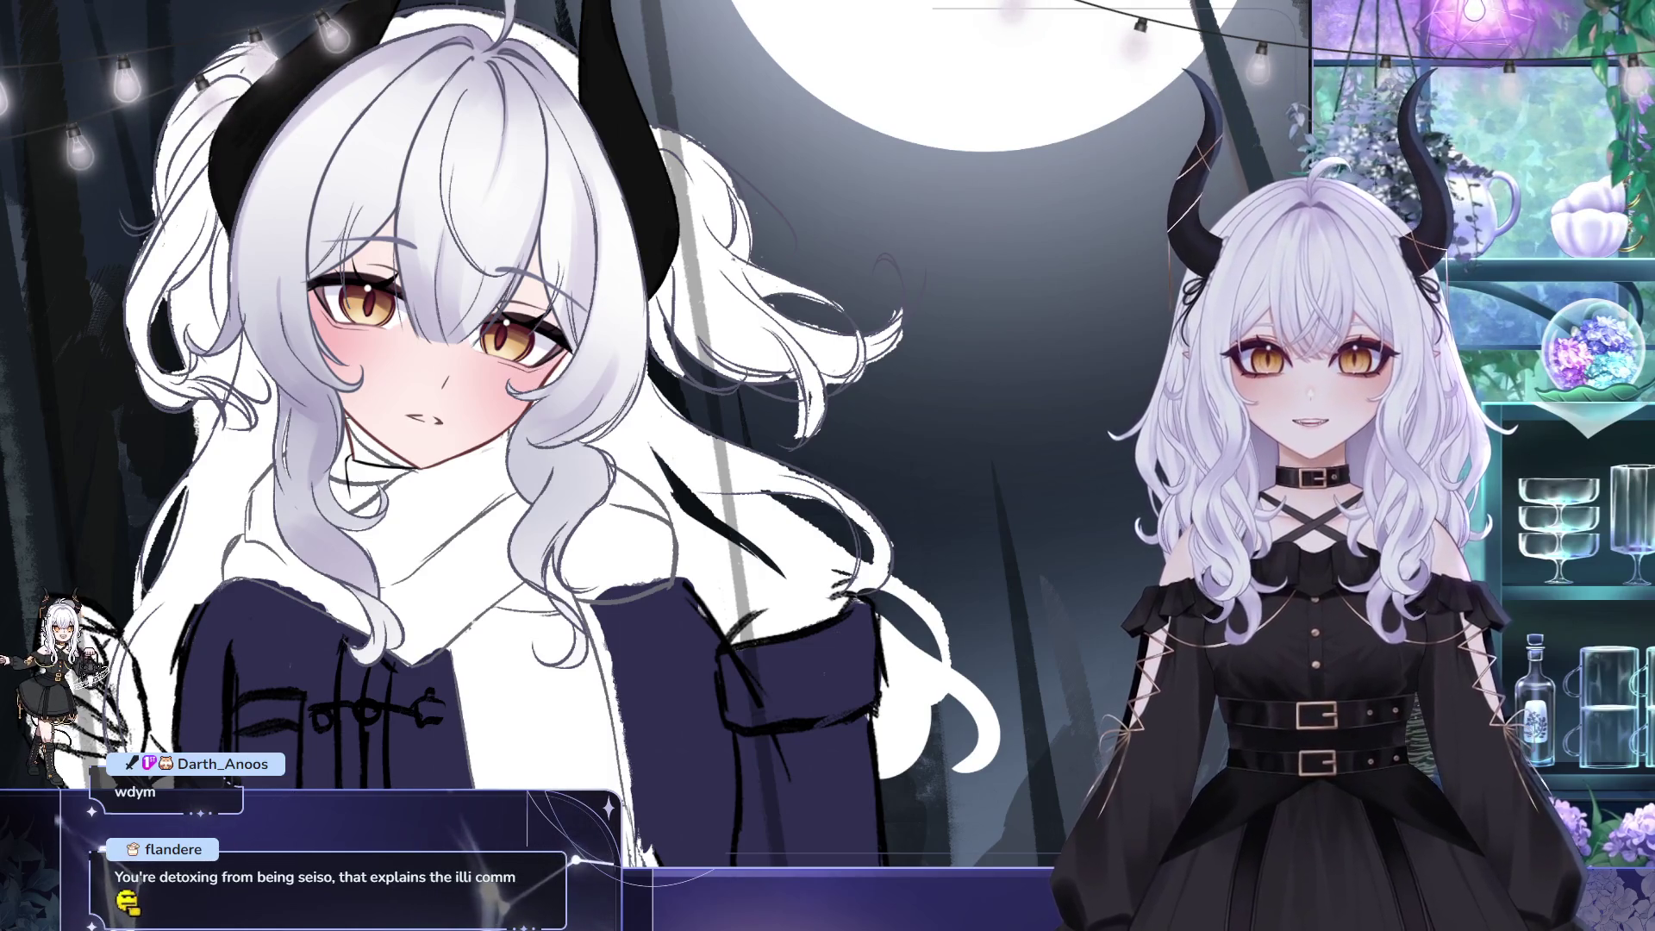
scroll(569, 449, up, 2)
key(ctrl+t)
drag(568, 449, 571, 450)
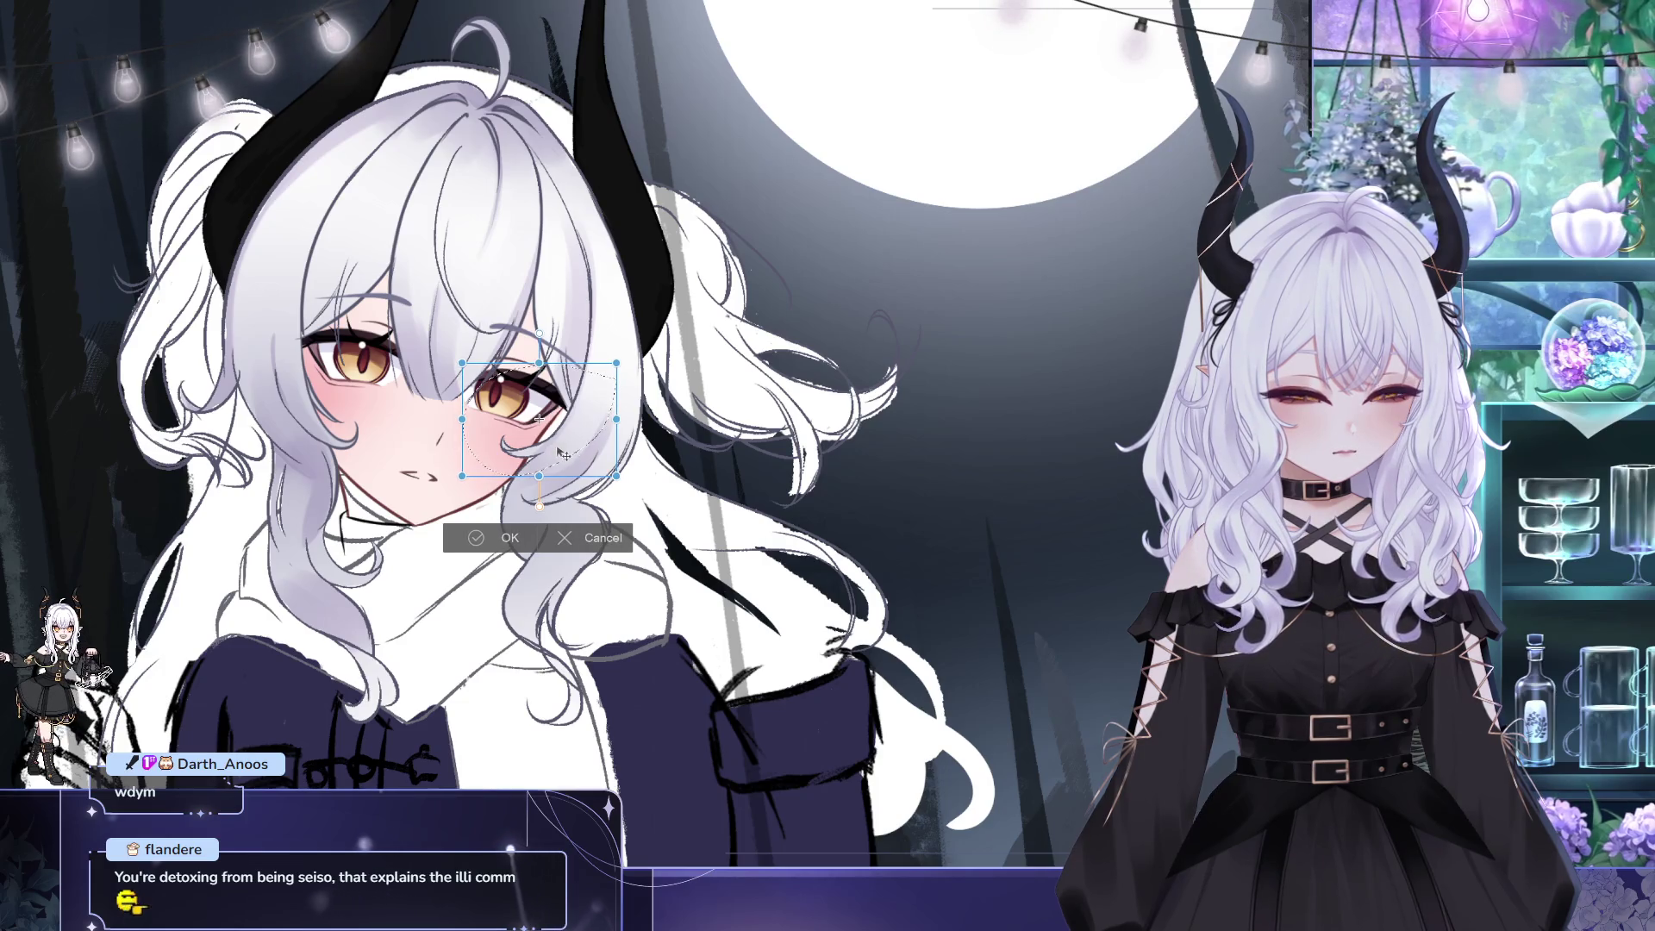
key(Return)
key(ctrl+d)
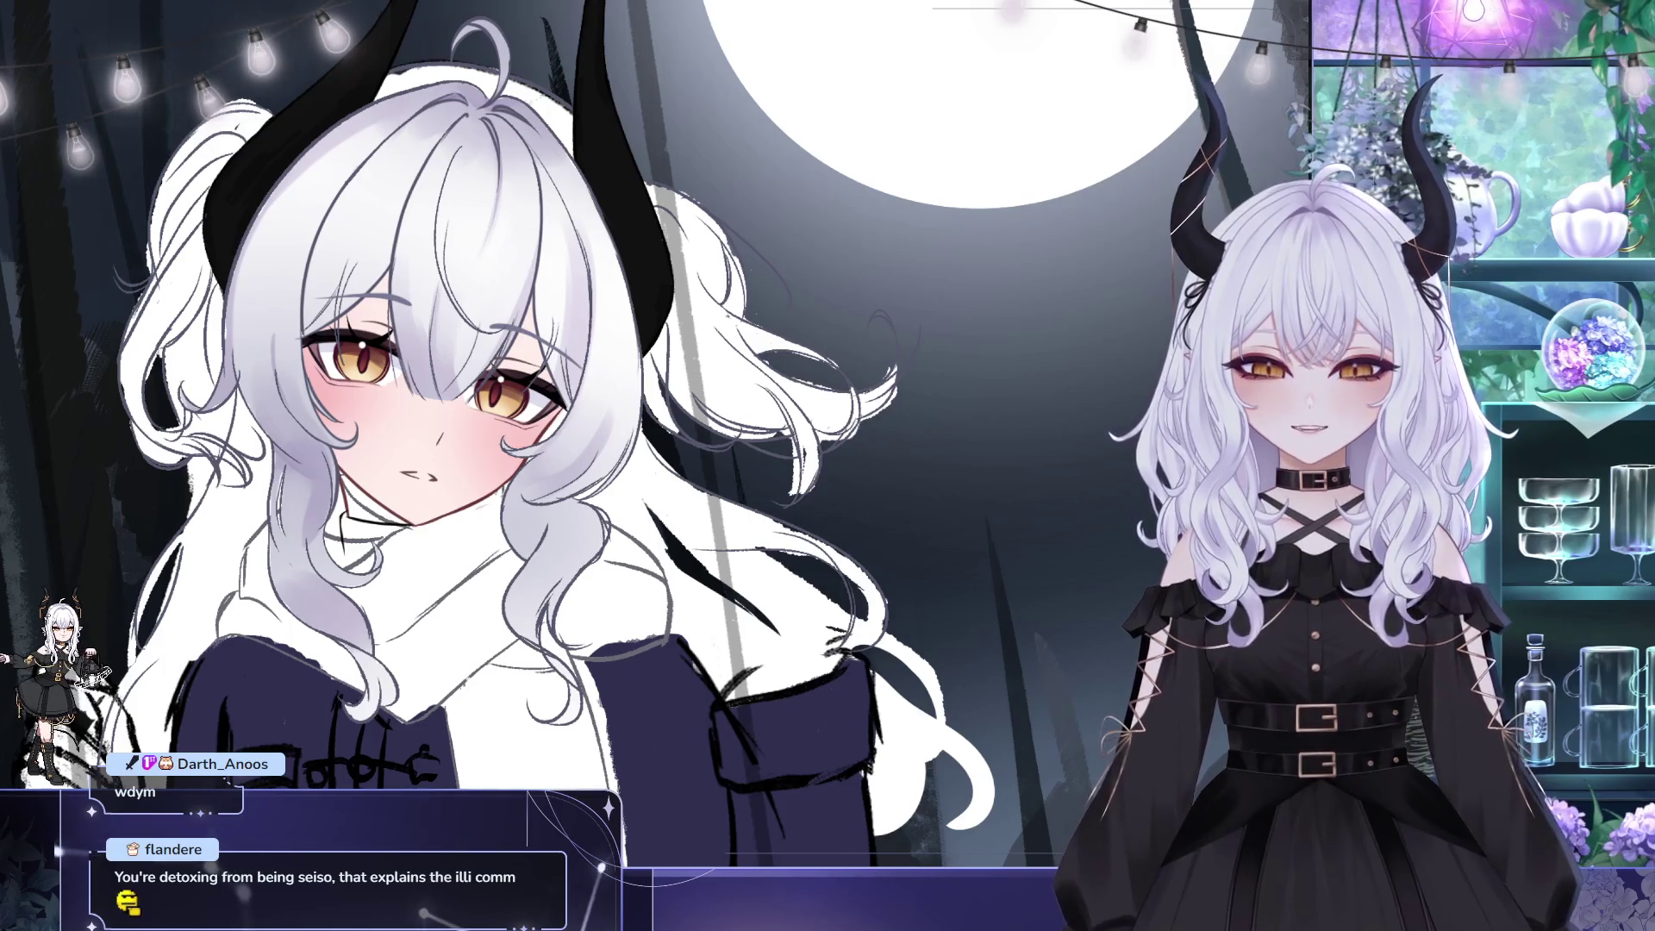
drag(262, 267, 171, 194)
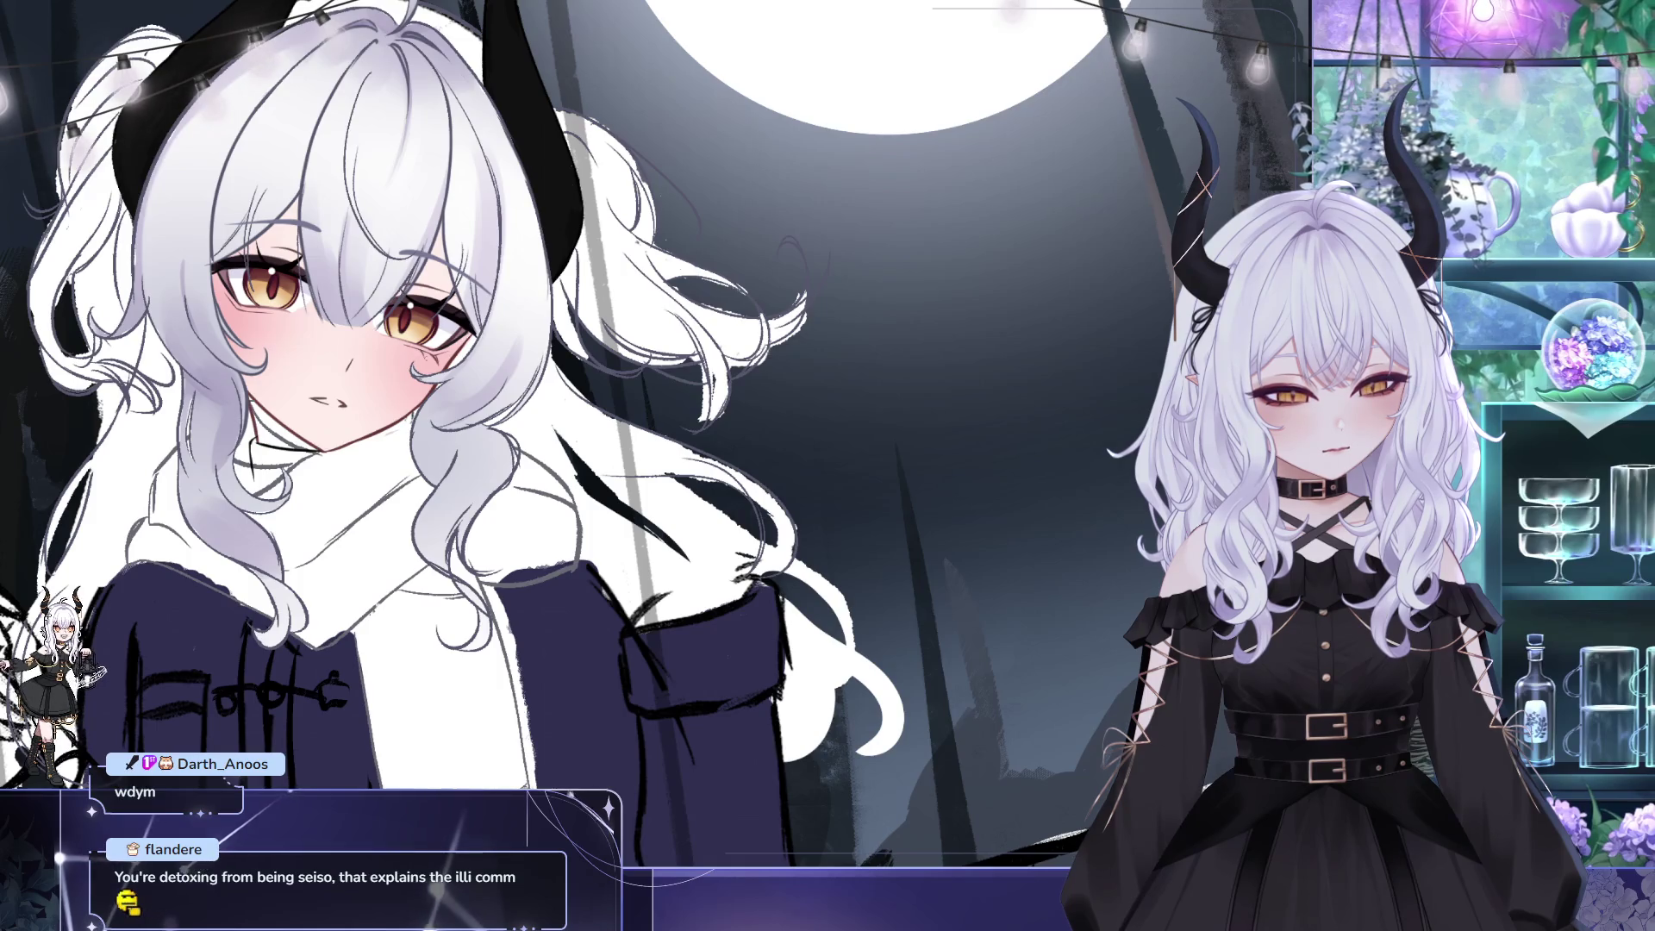
drag(381, 209, 407, 231)
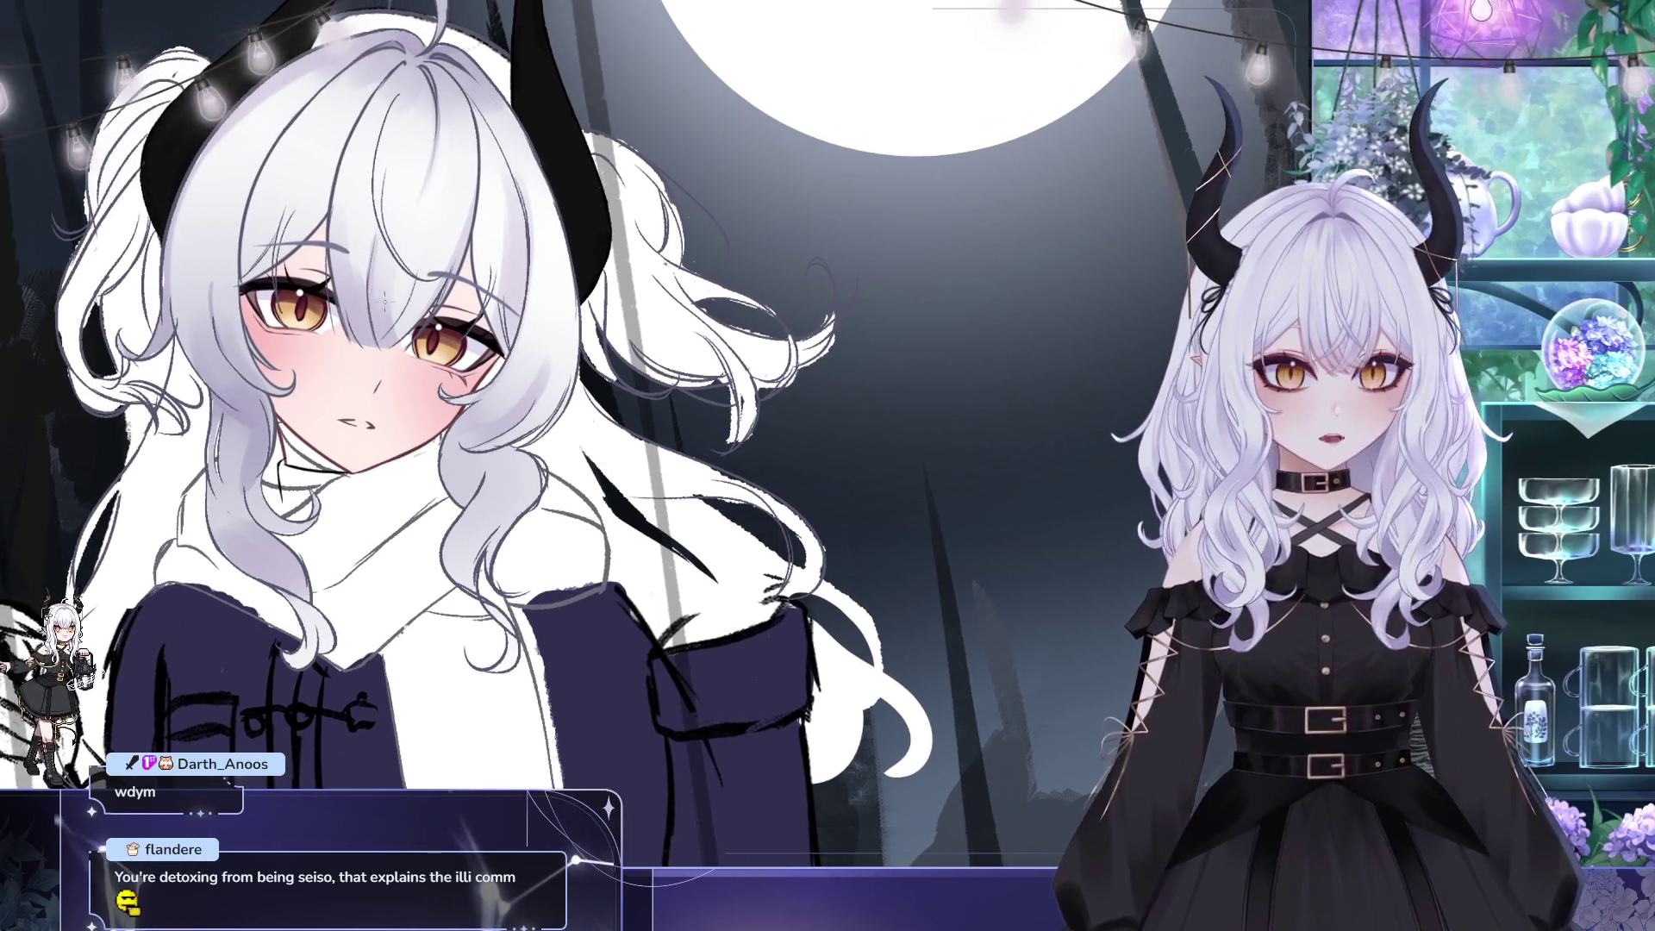
mouse_move(299, 313)
mouse_down()
mouse_move(472, 326)
mouse_move(506, 451)
mouse_up()
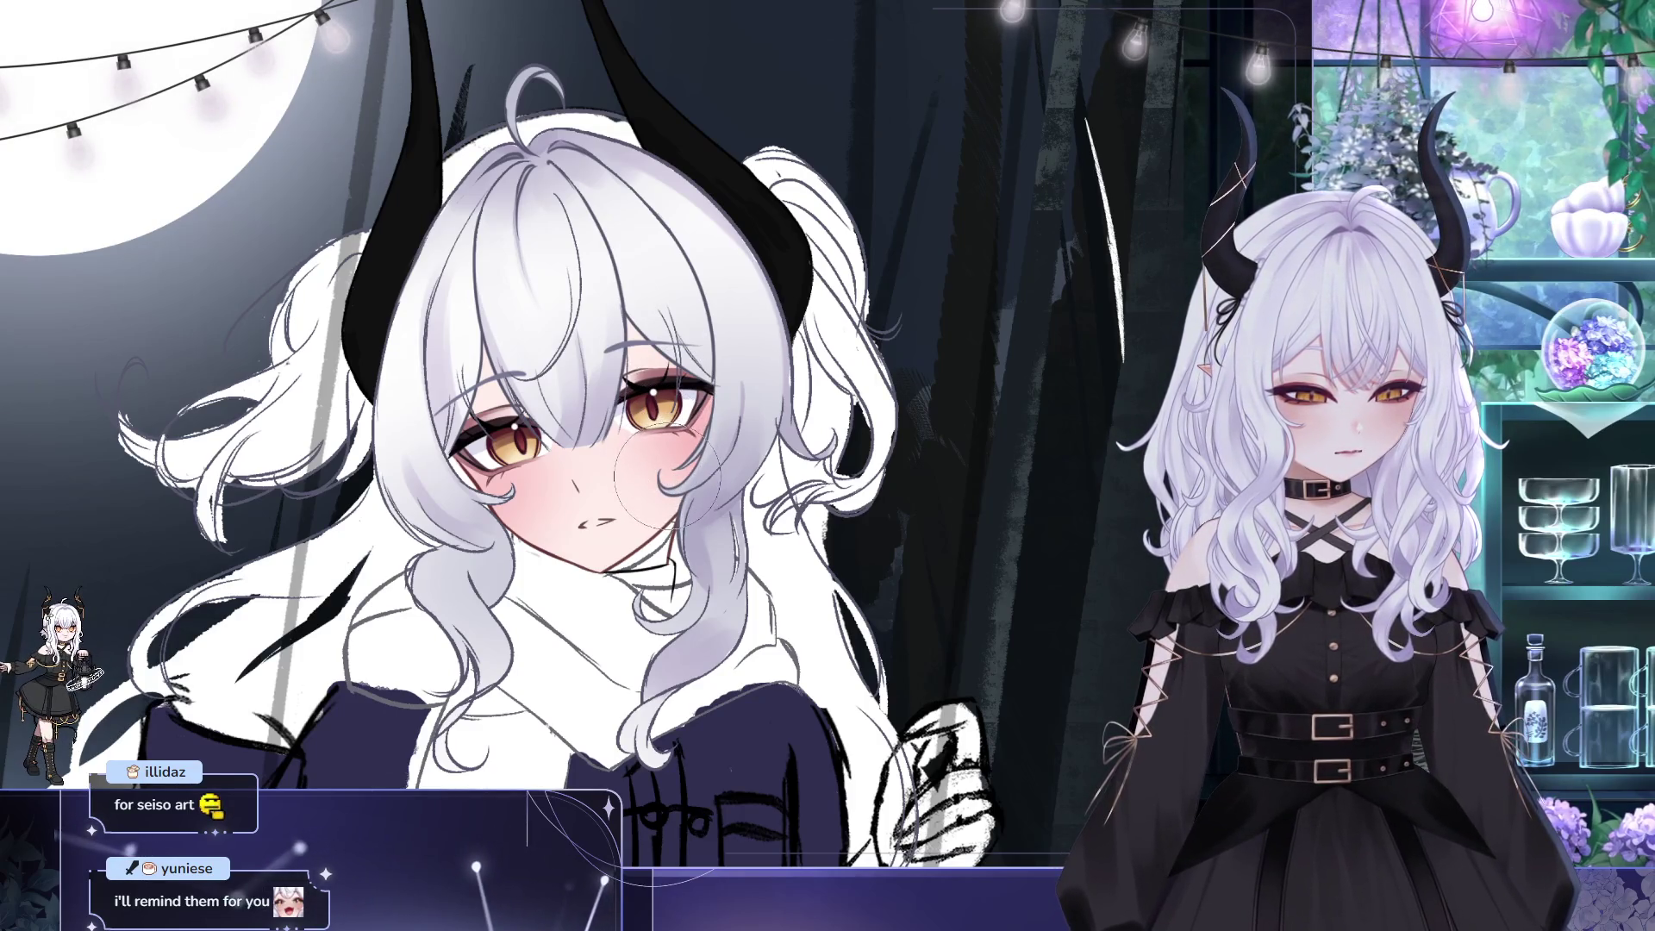
- Zoom in, then pan and rotate the view around the girl's hair to paint soft grey shading
scroll(622, 509, up, 1)
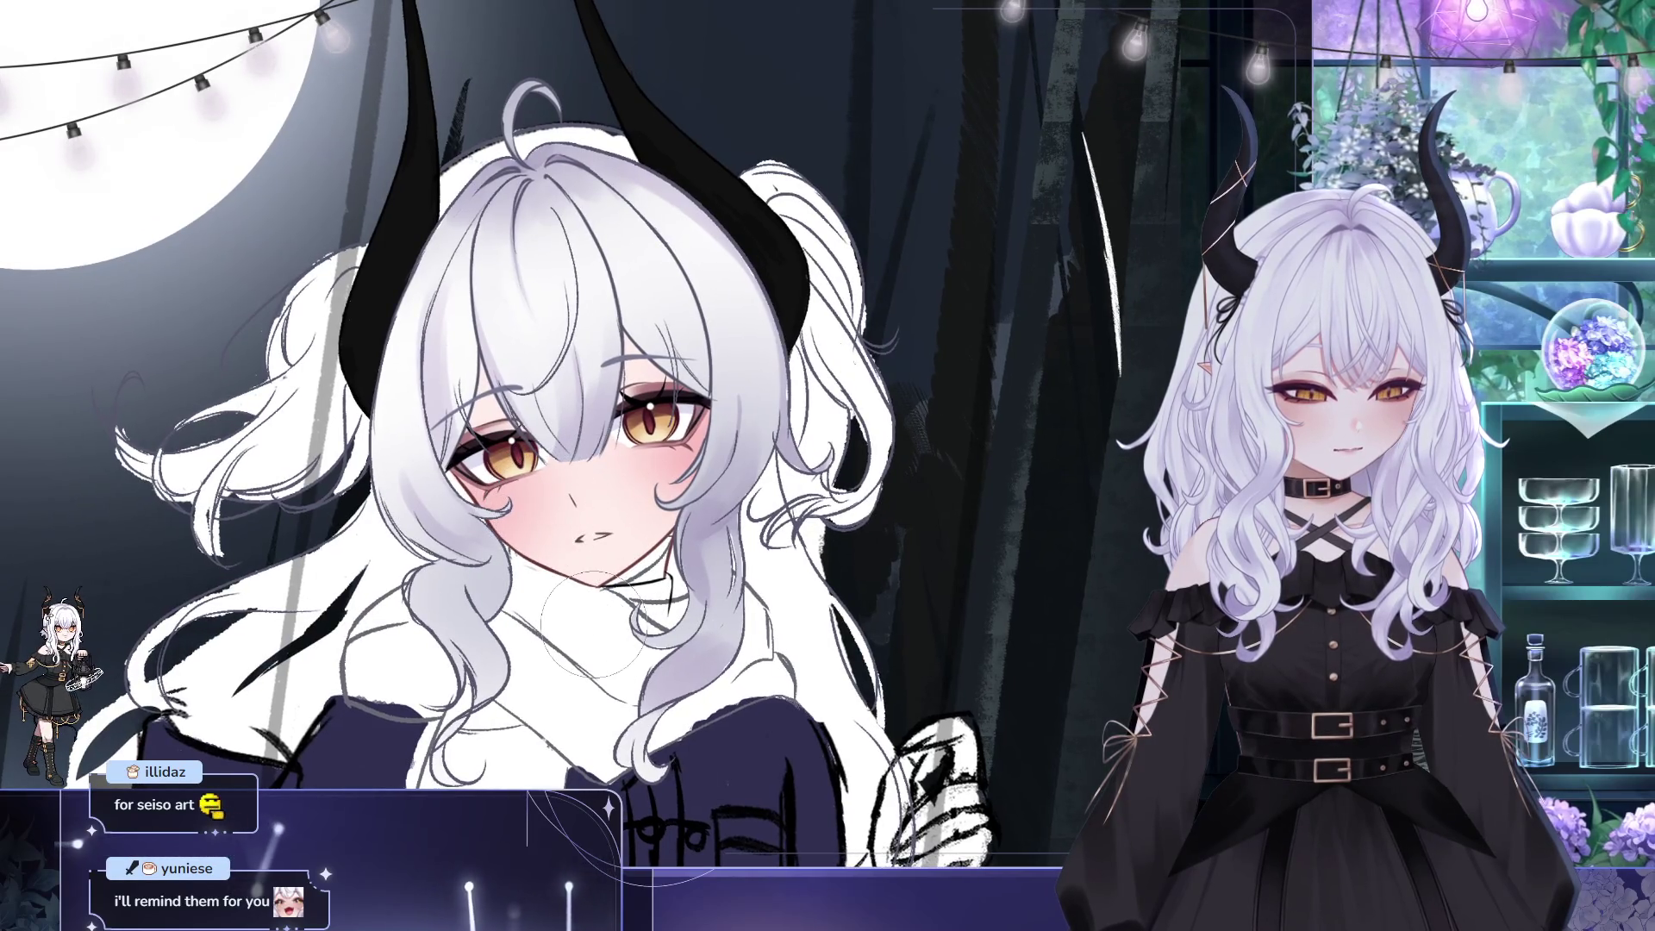
scroll(655, 509, up, 2)
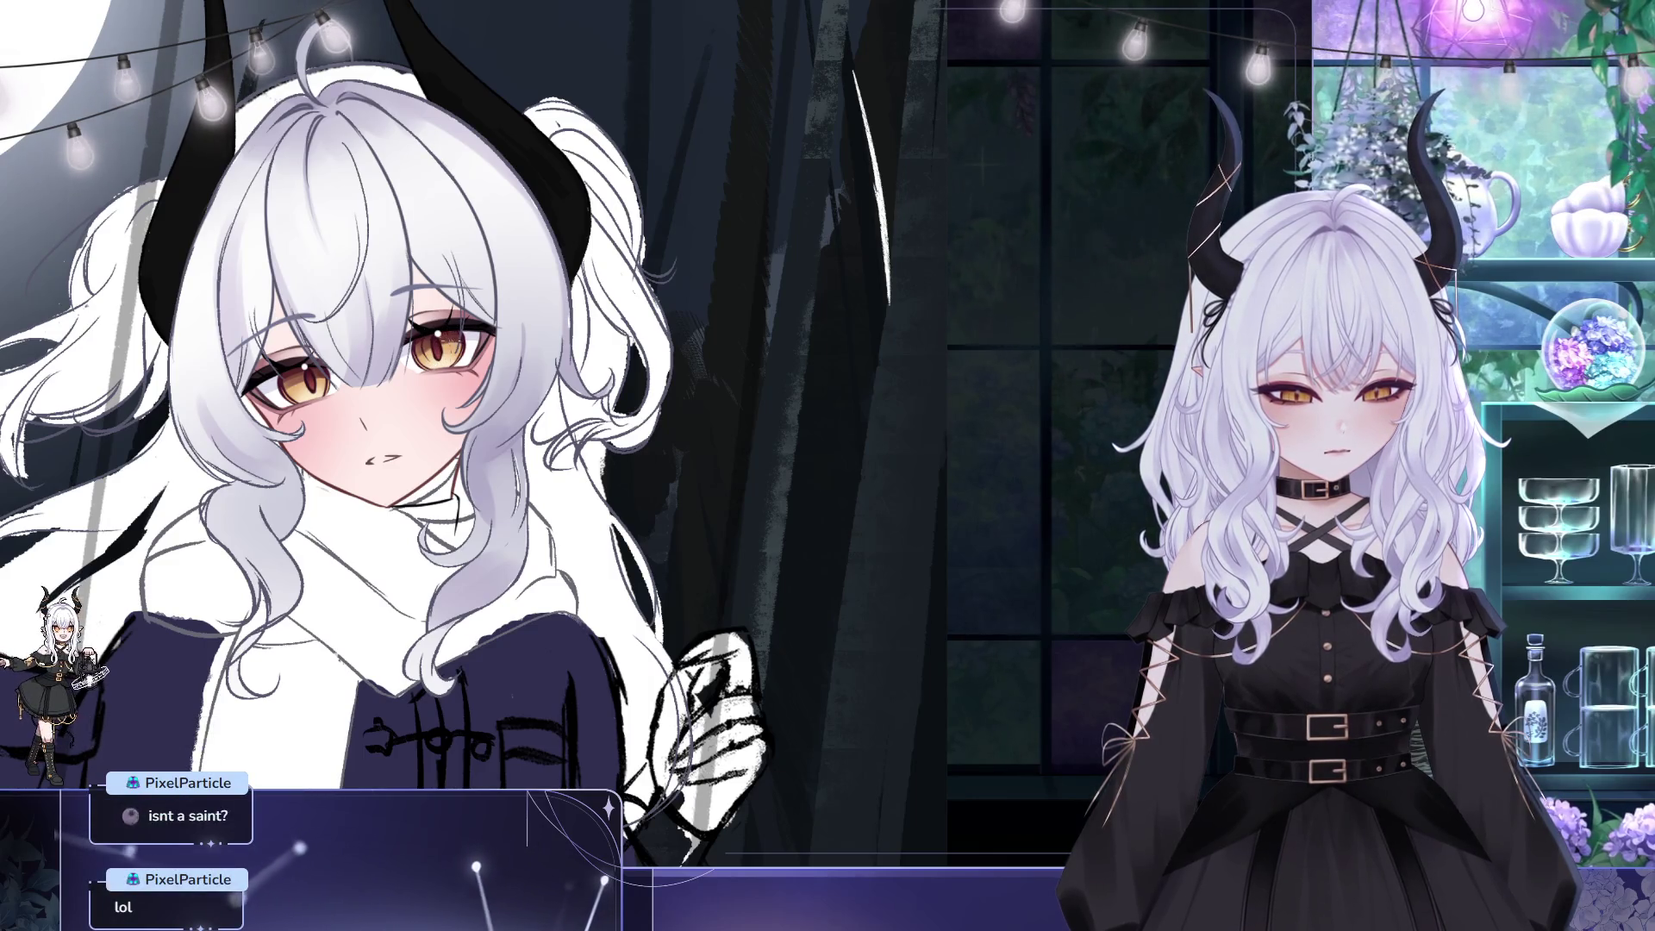
drag(457, 344, 537, 204)
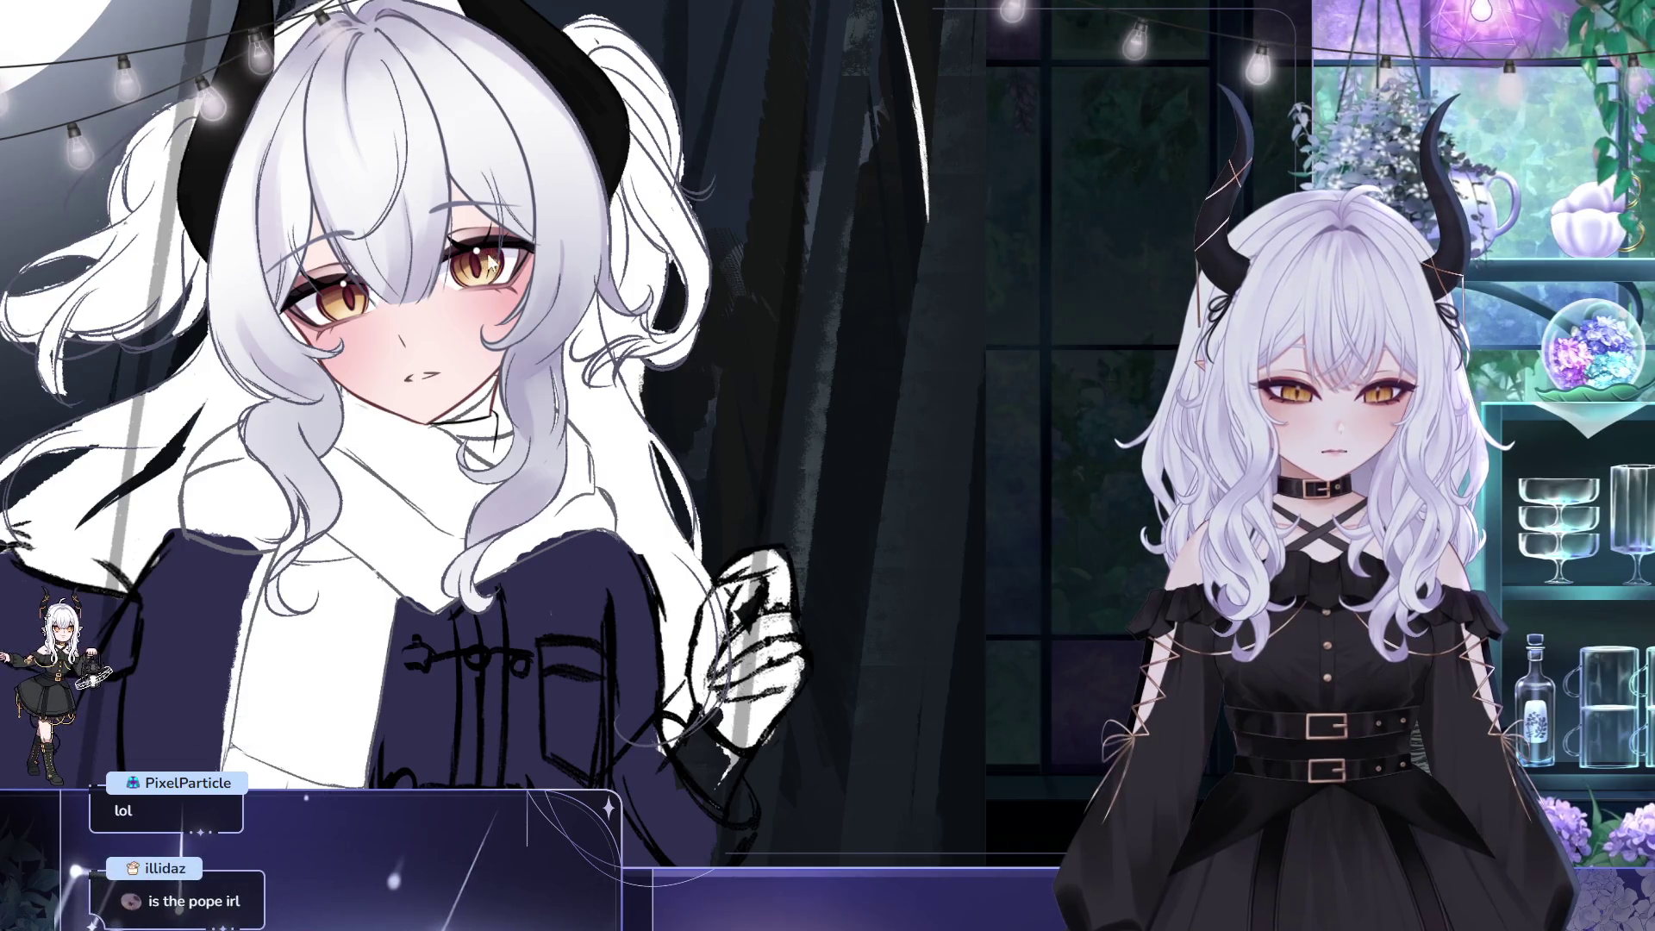
drag(556, 197, 578, 191)
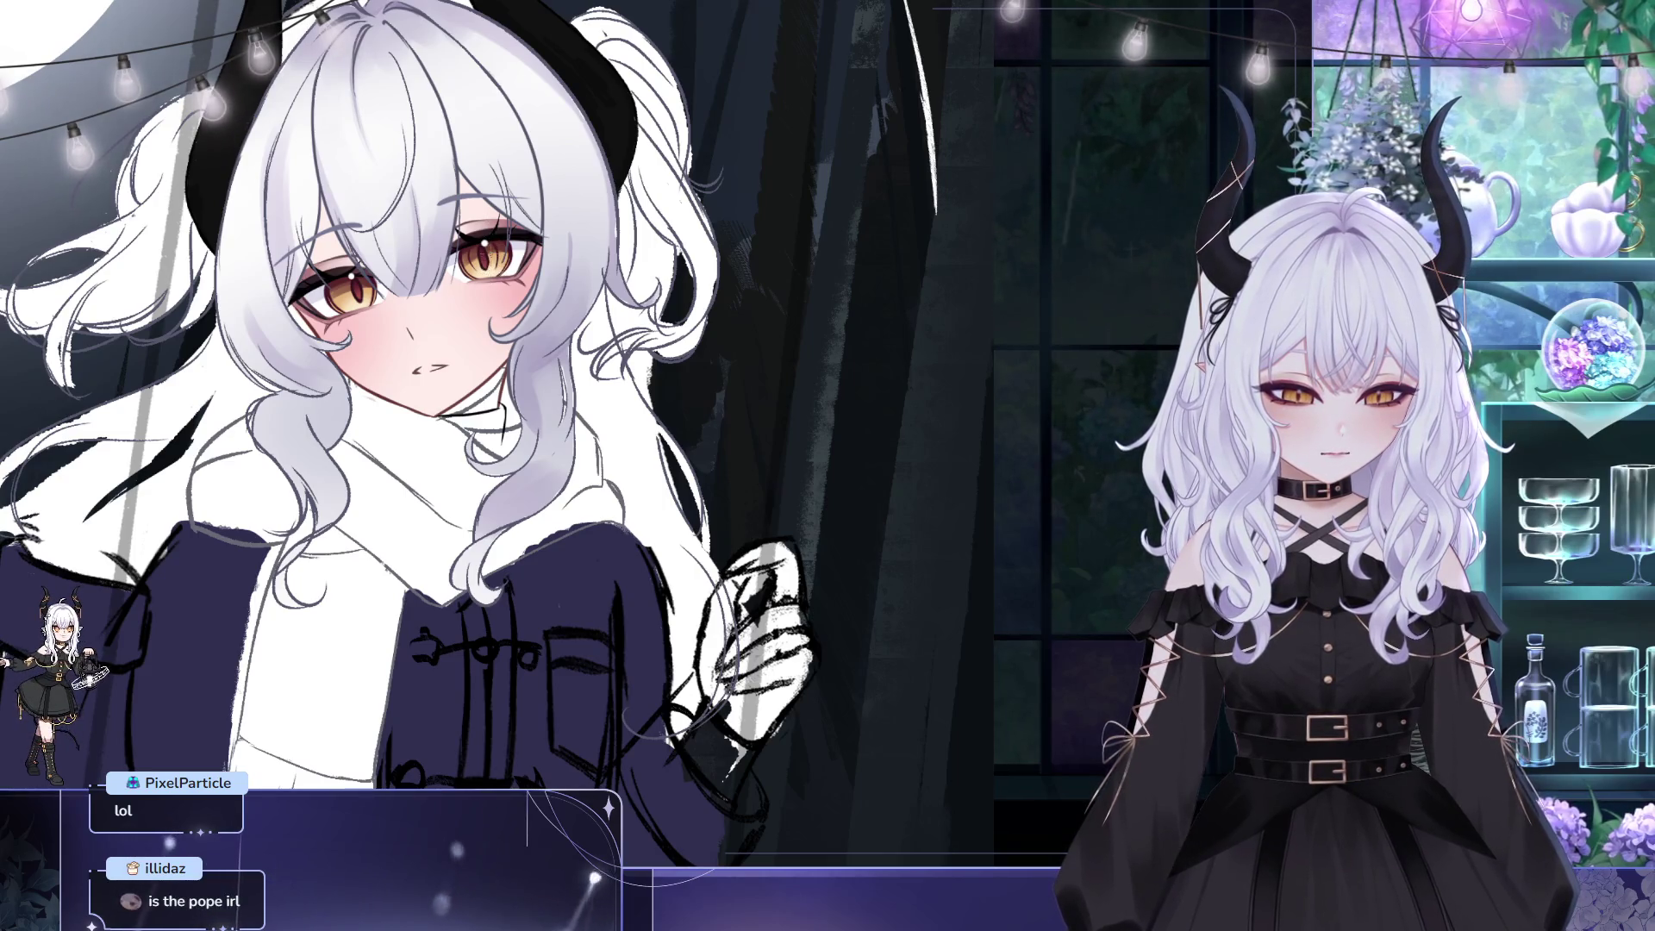
drag(475, 244, 529, 167)
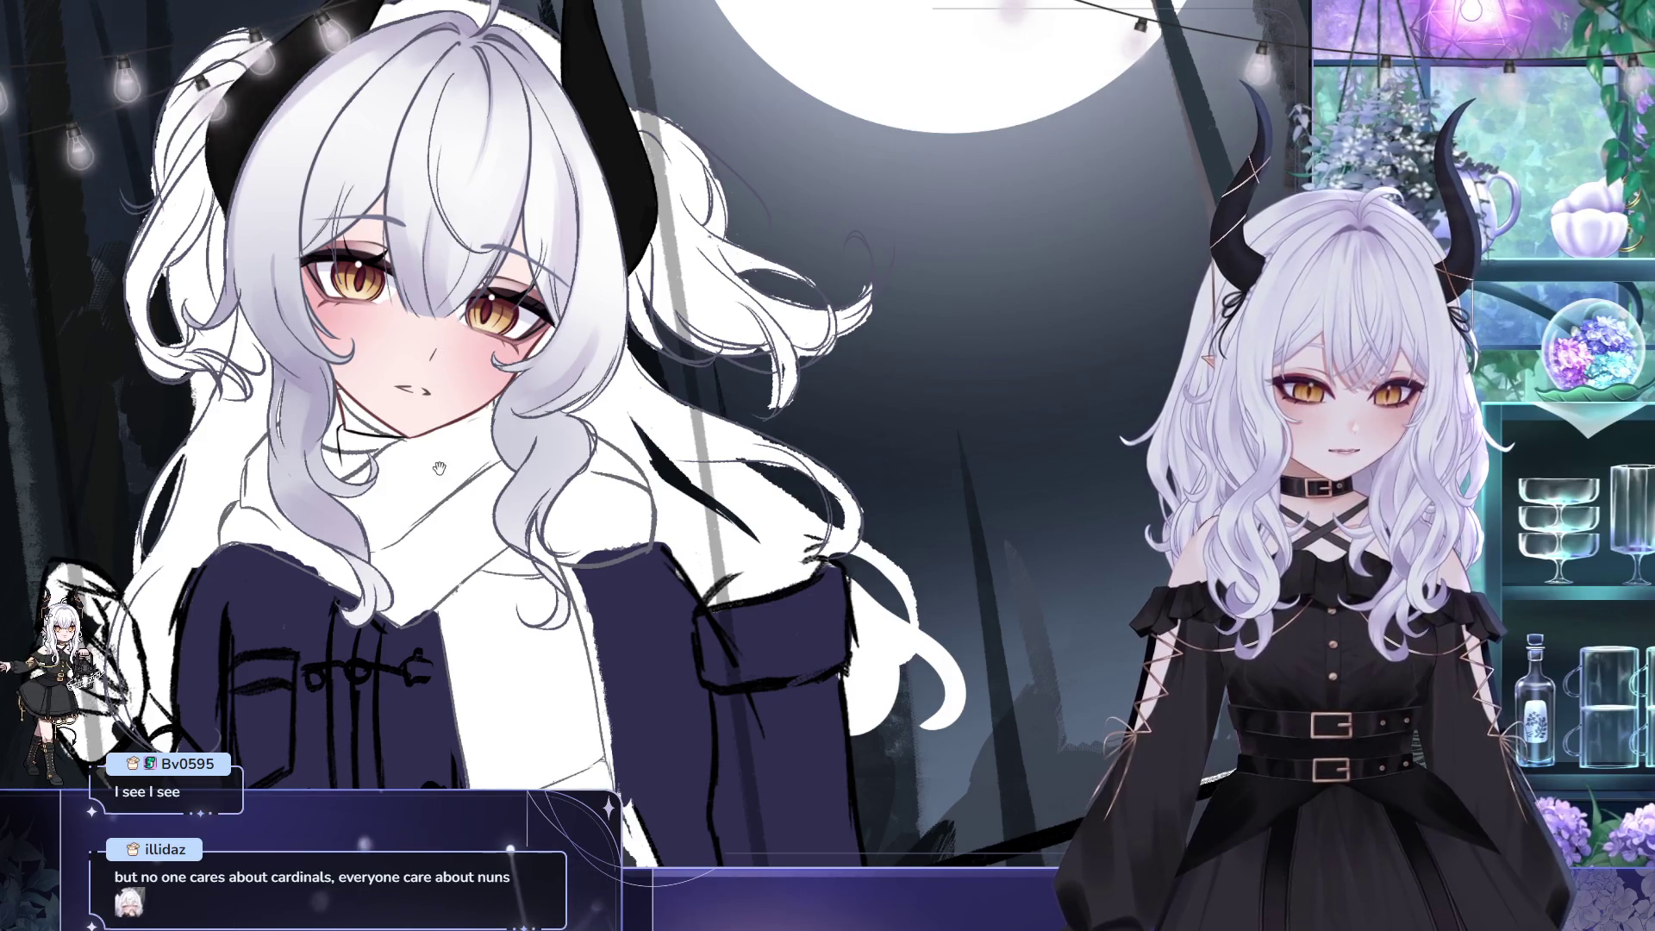
- Eyedrop the skin colour from the girl's forehead, then pan across her hair and face to refine the shading
scroll(461, 502, up, 1)
drag(604, 508, 606, 520)
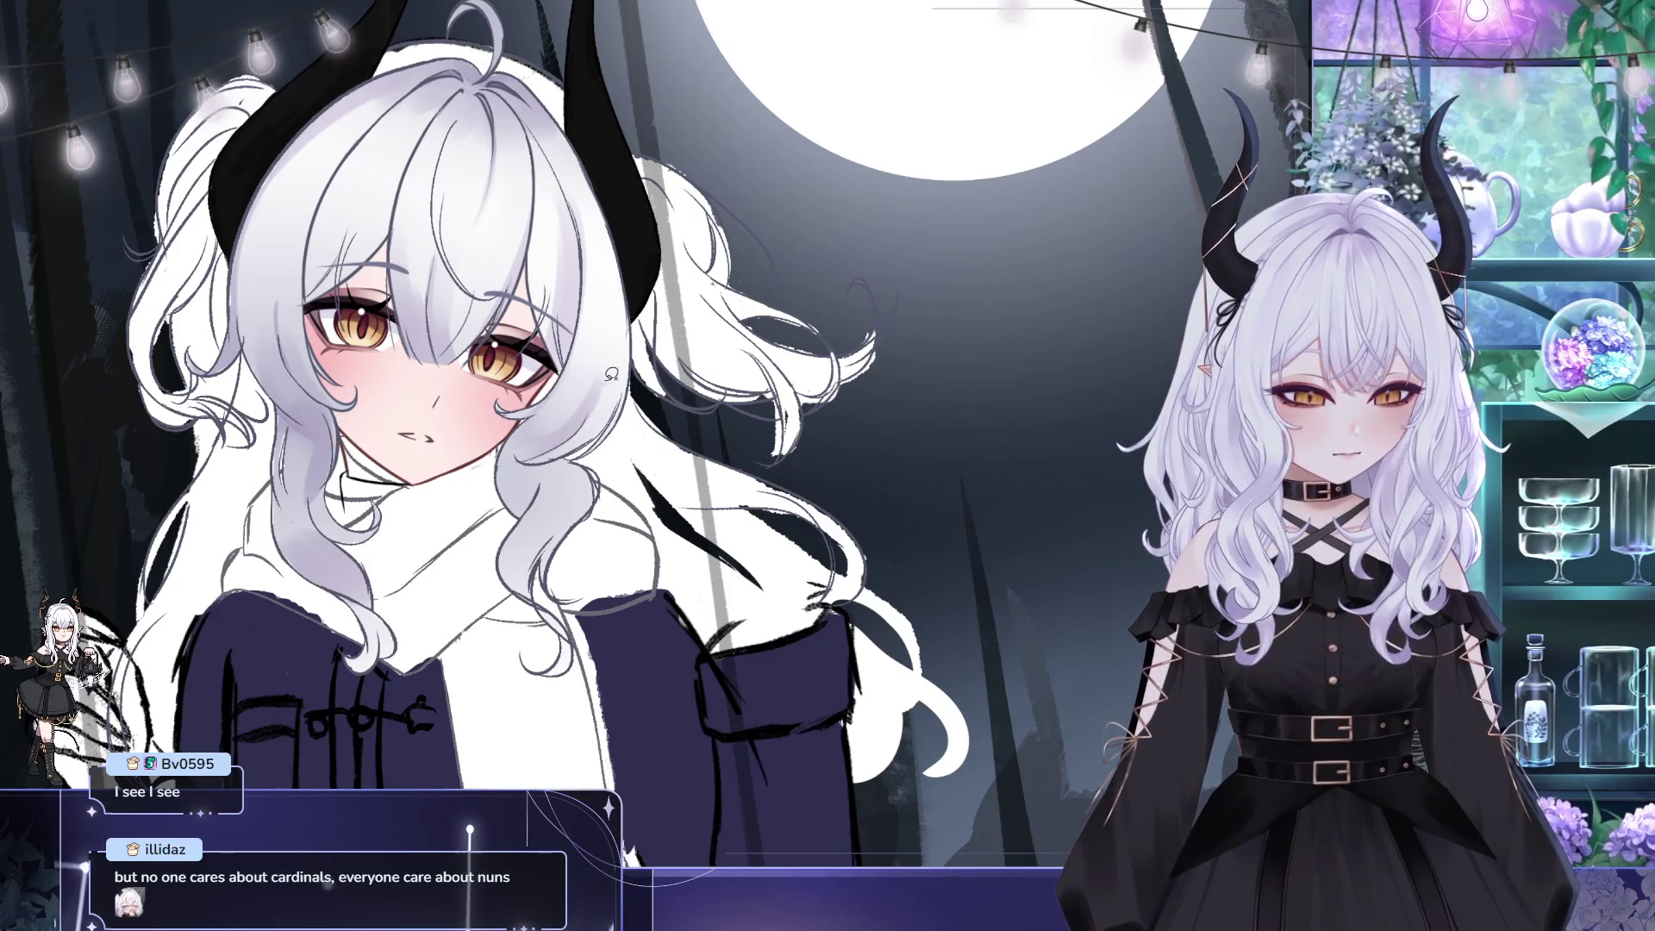
drag(805, 408, 754, 431)
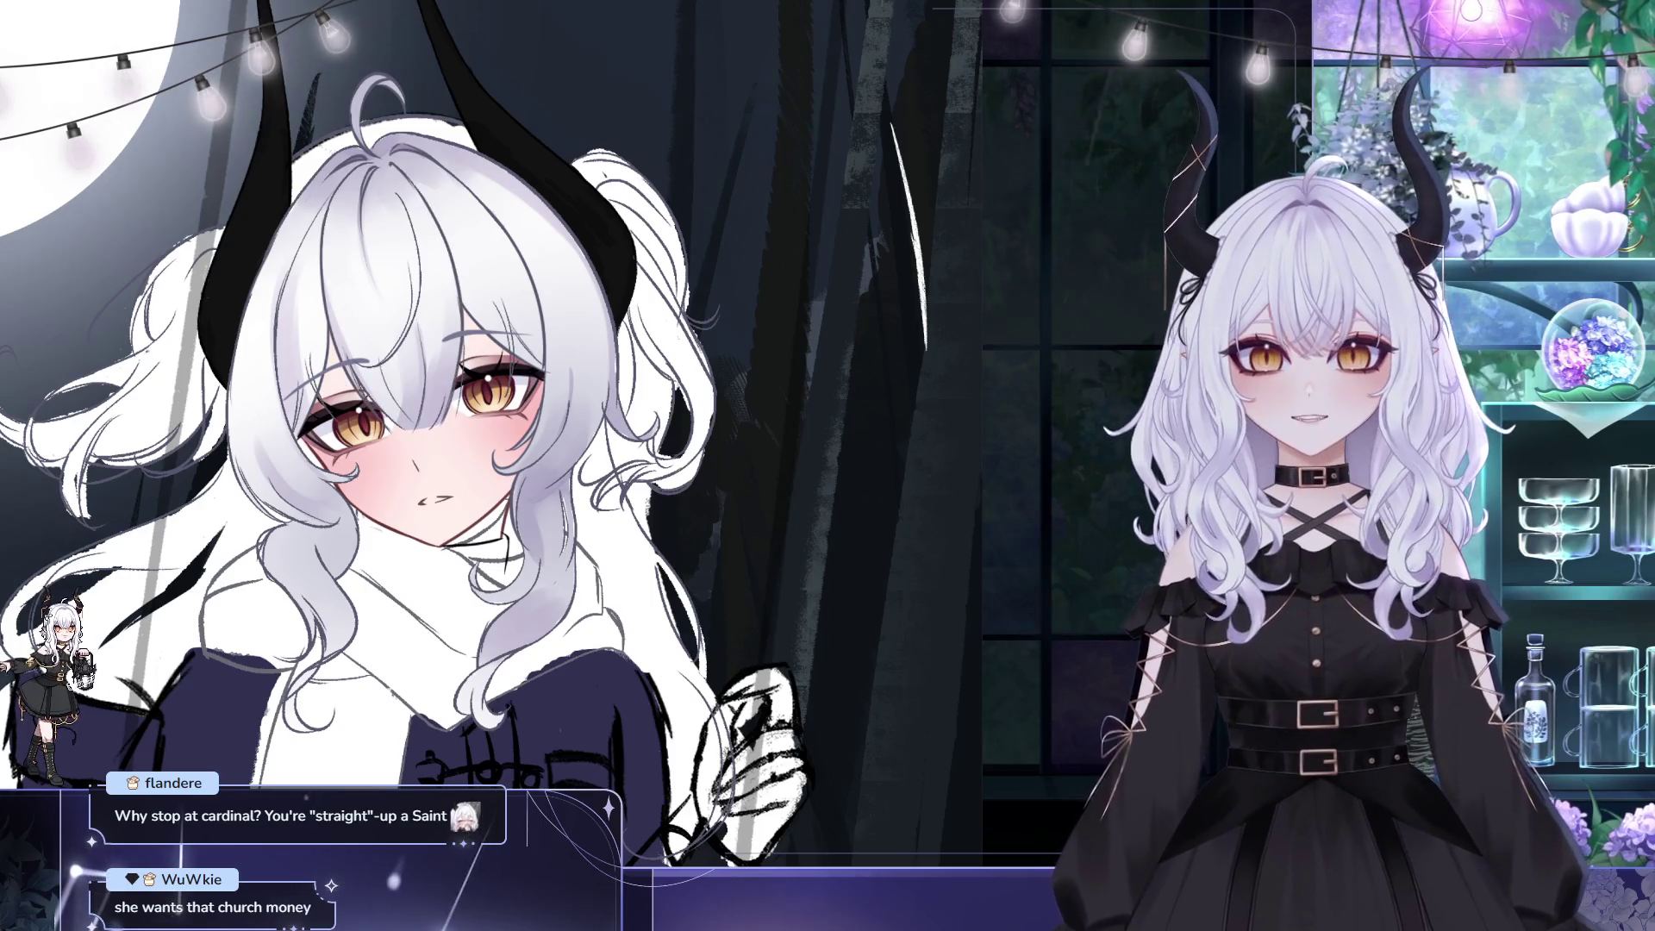
drag(482, 240, 463, 274)
click(464, 274)
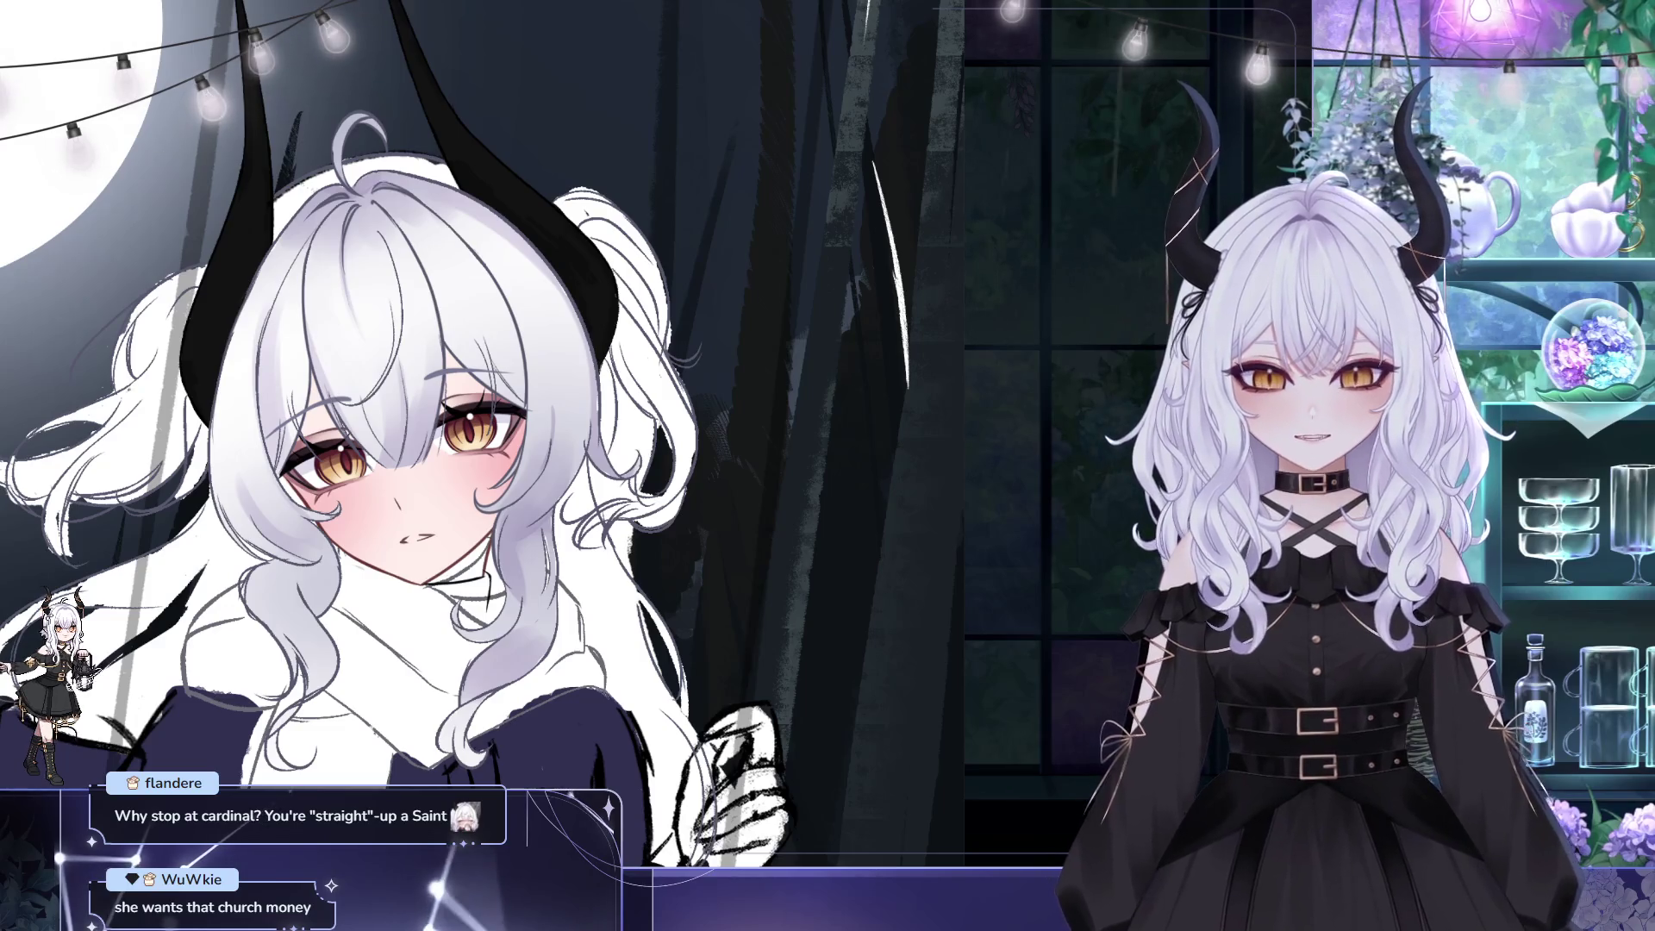
drag(366, 252, 231, 171)
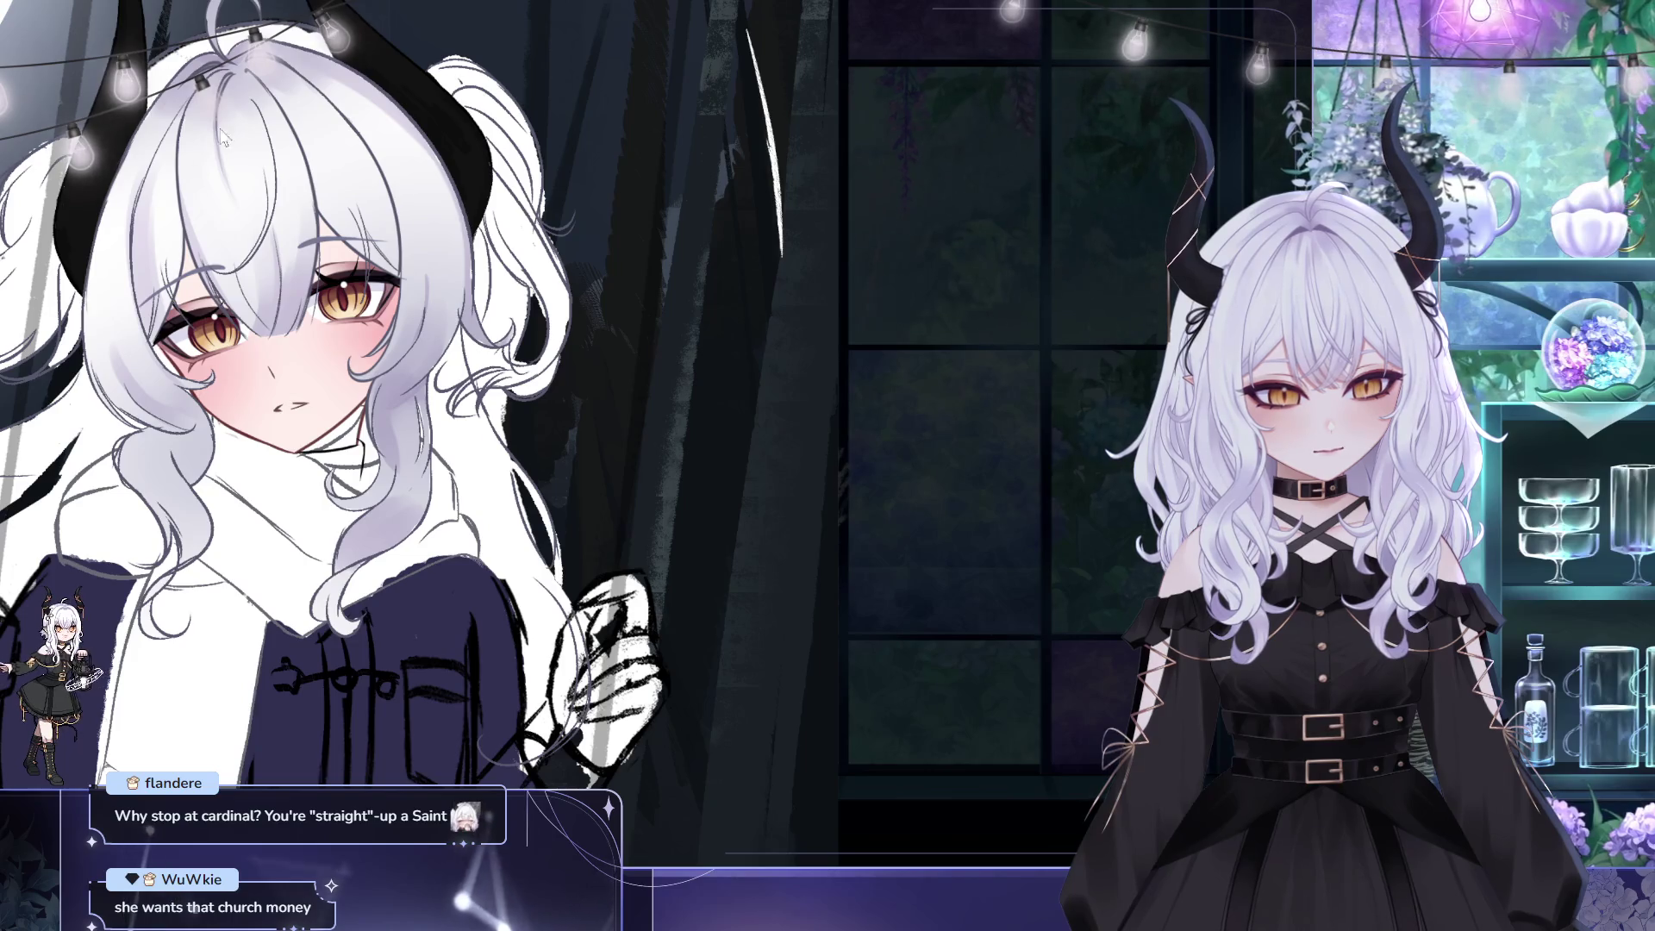
drag(444, 298, 479, 358)
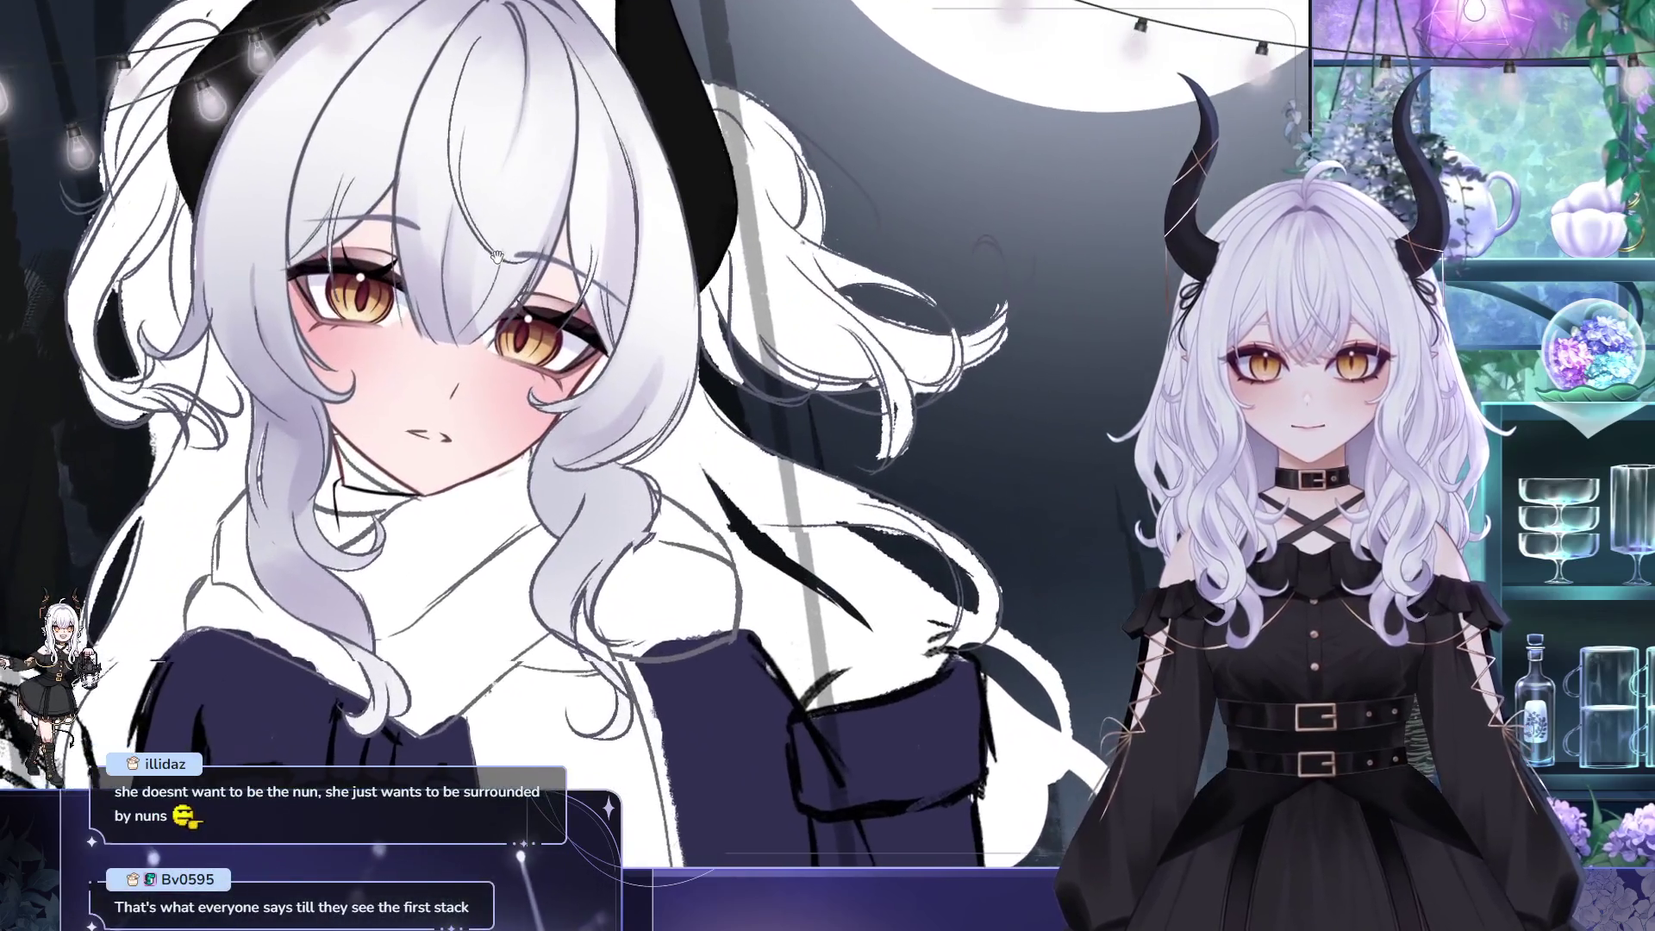
- Mirror the canvas view horizontally with H to check the illustration's proportions
drag(496, 256, 490, 251)
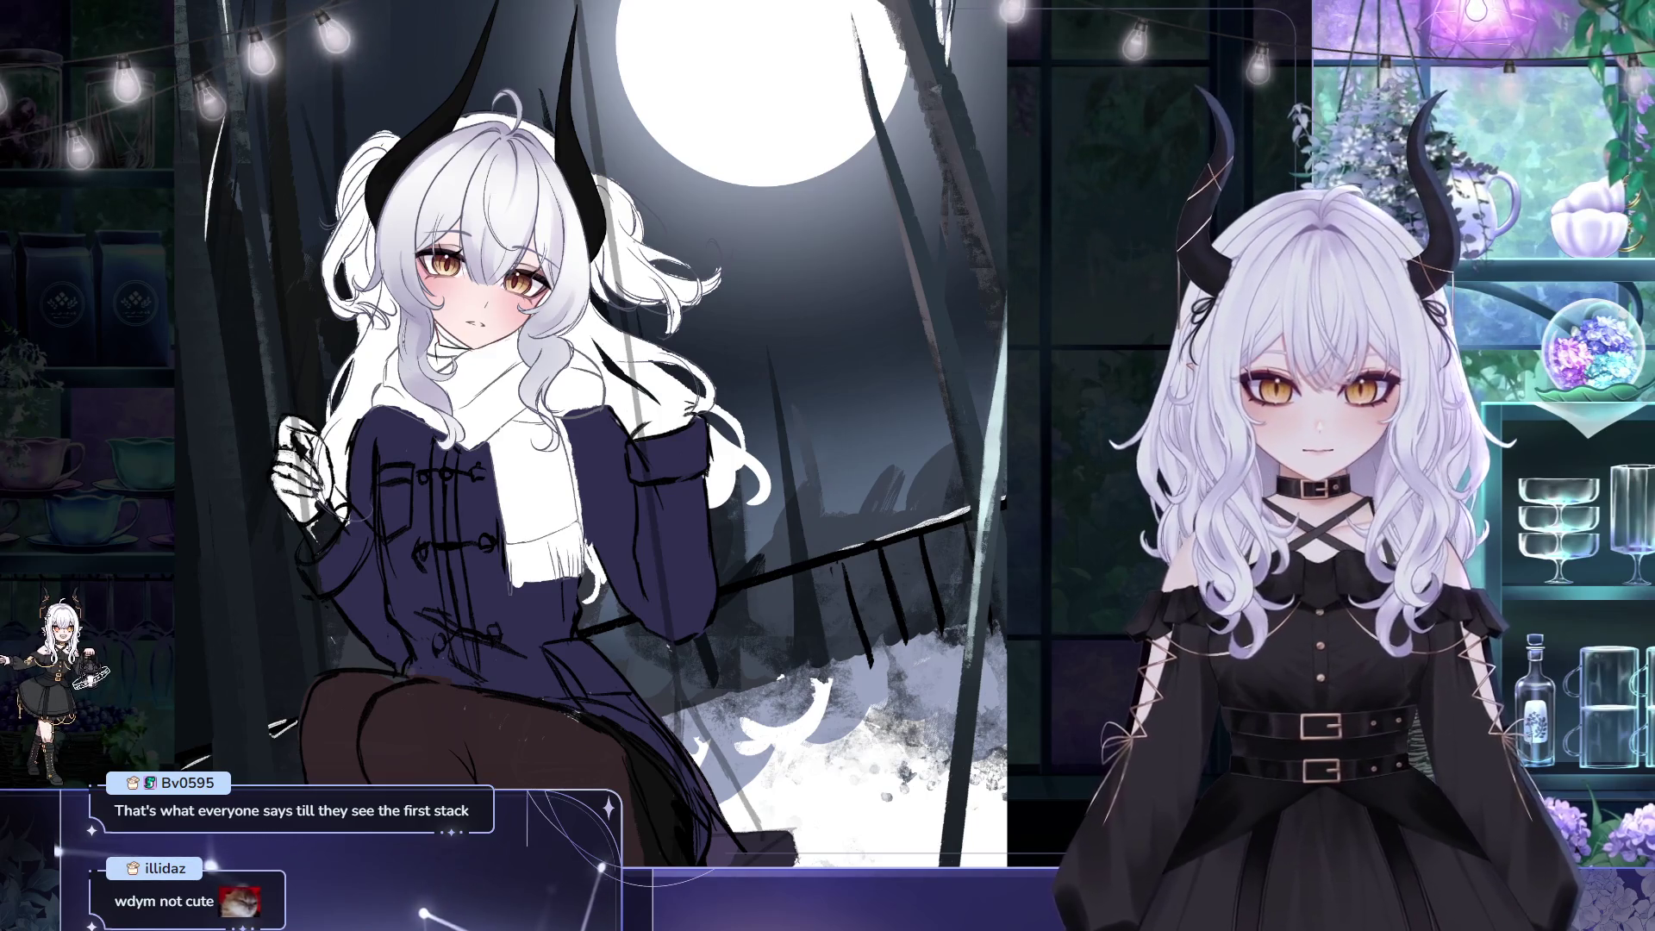
key(h)
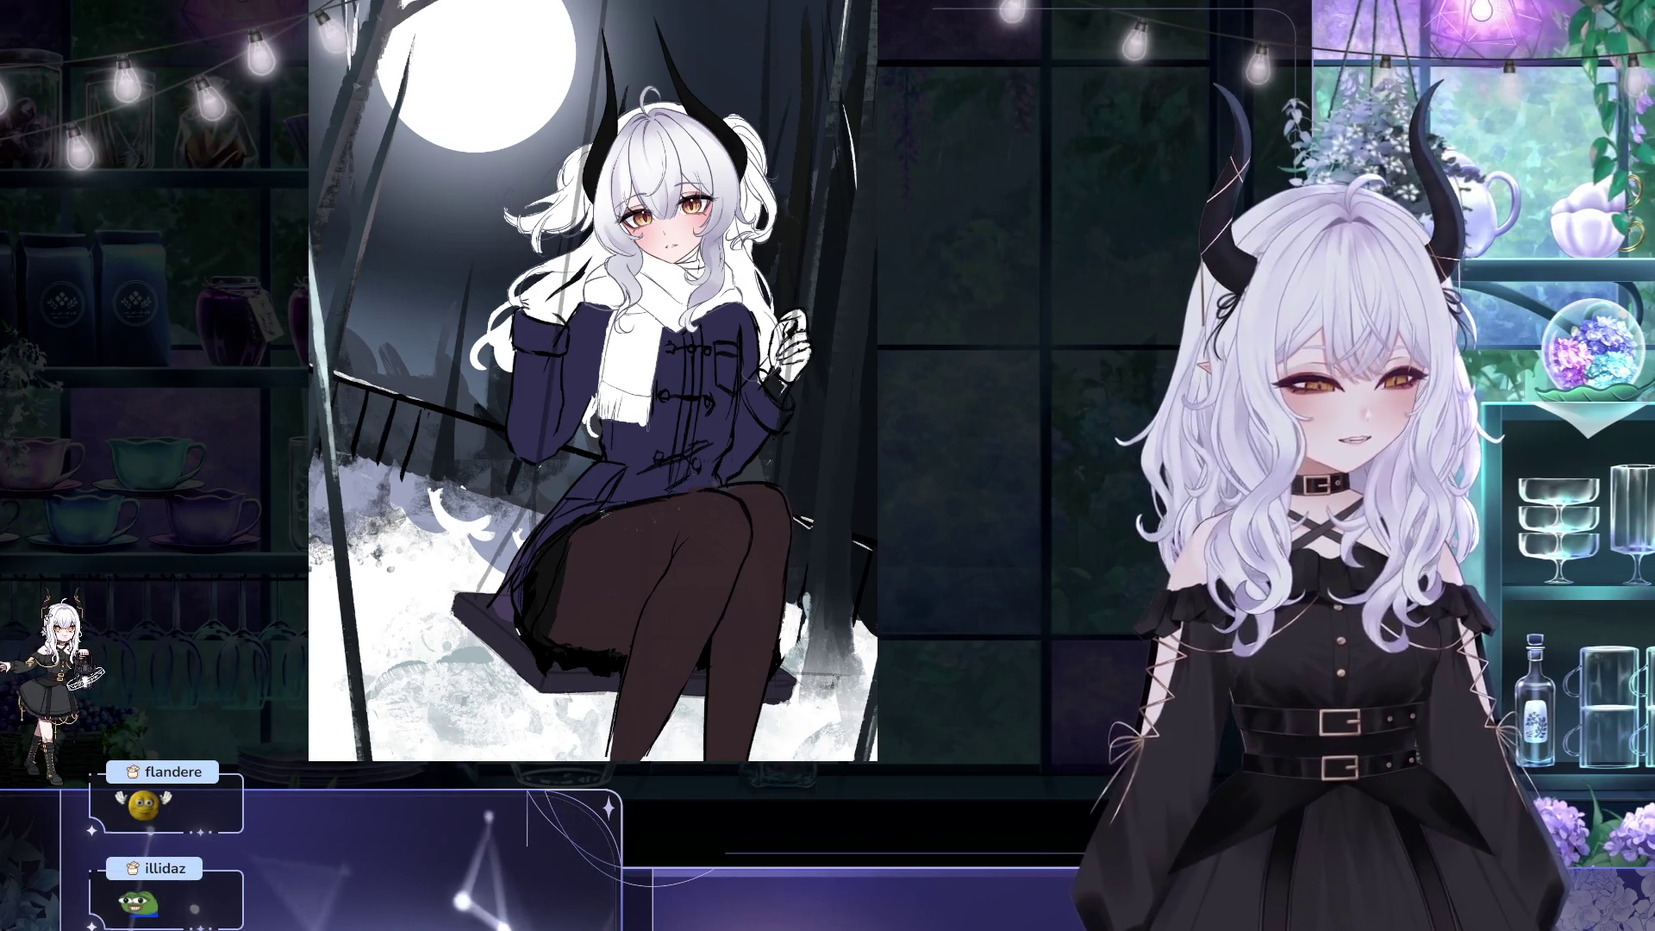
- Reshape the girl's face with repeated Ctrl+T transforms, flipping the view between passes to compare
scroll(717, 140, up, 1)
scroll(717, 139, up, 1)
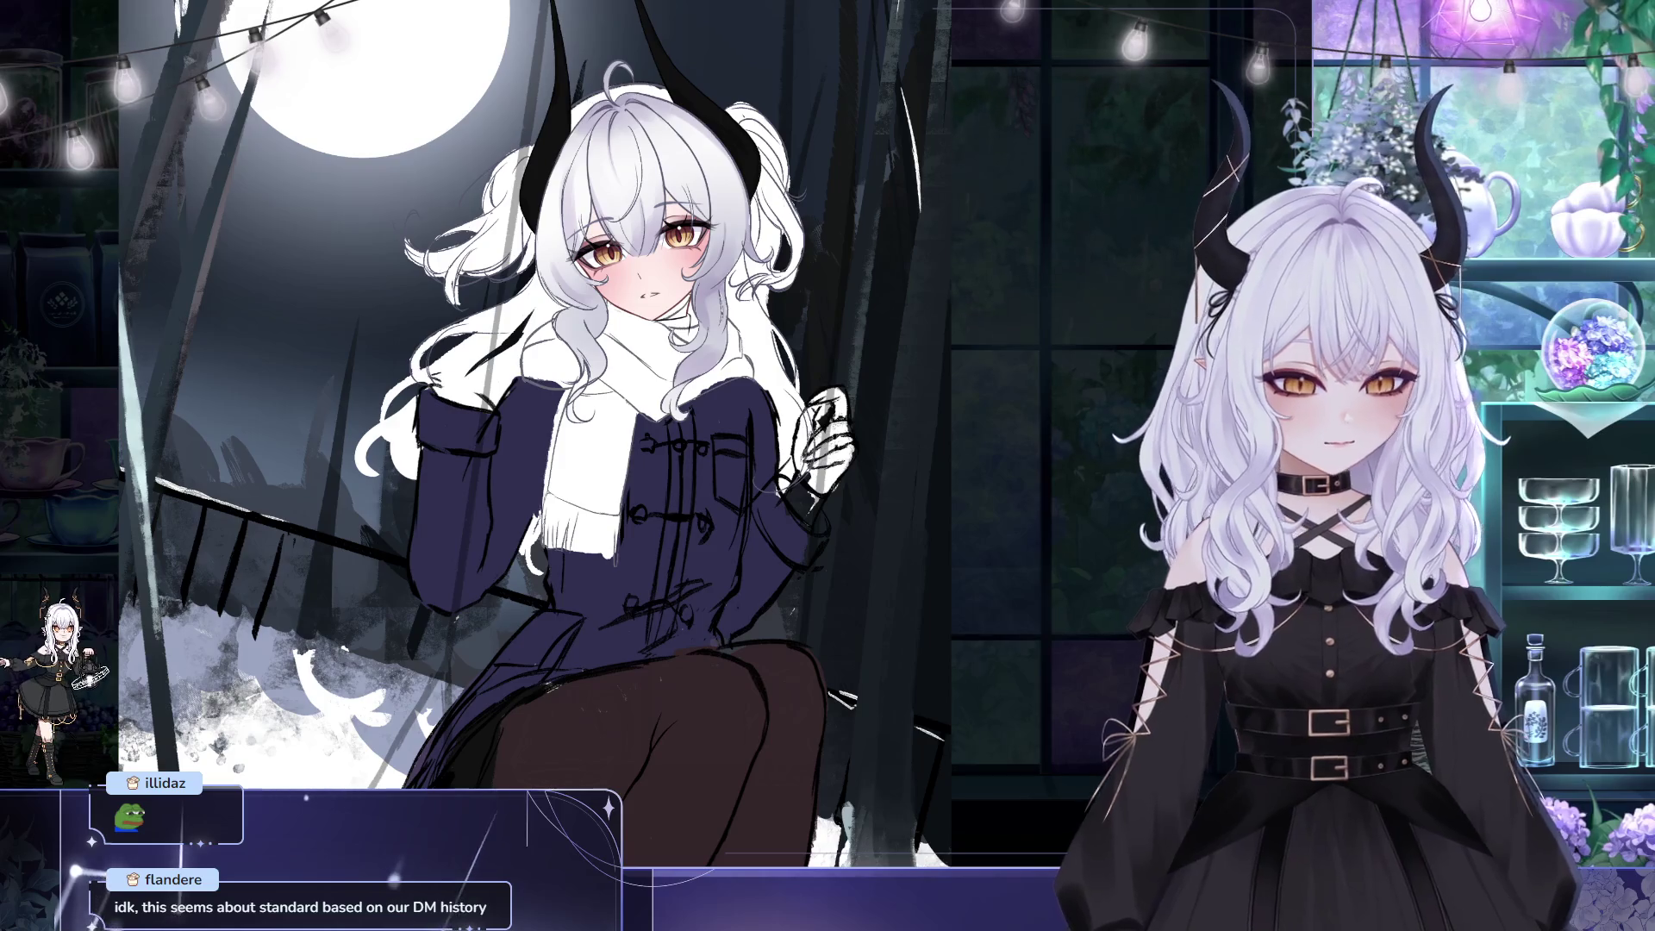
key(ctrl+t)
key(Return)
key(h)
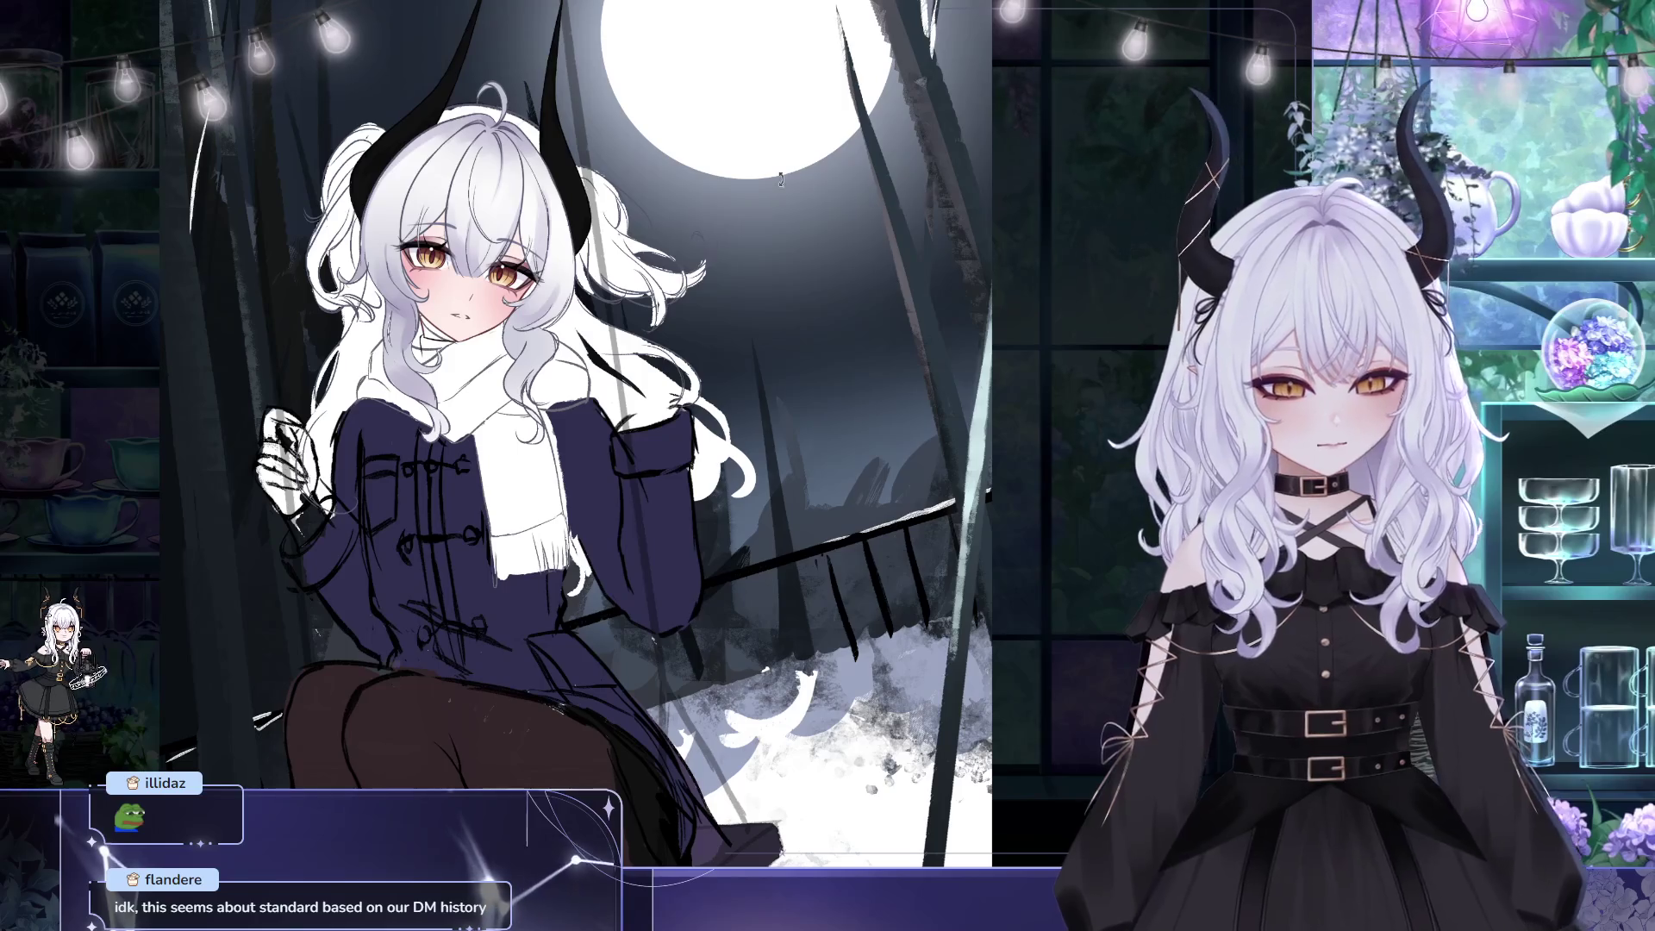
key(ctrl+t)
click(543, 413)
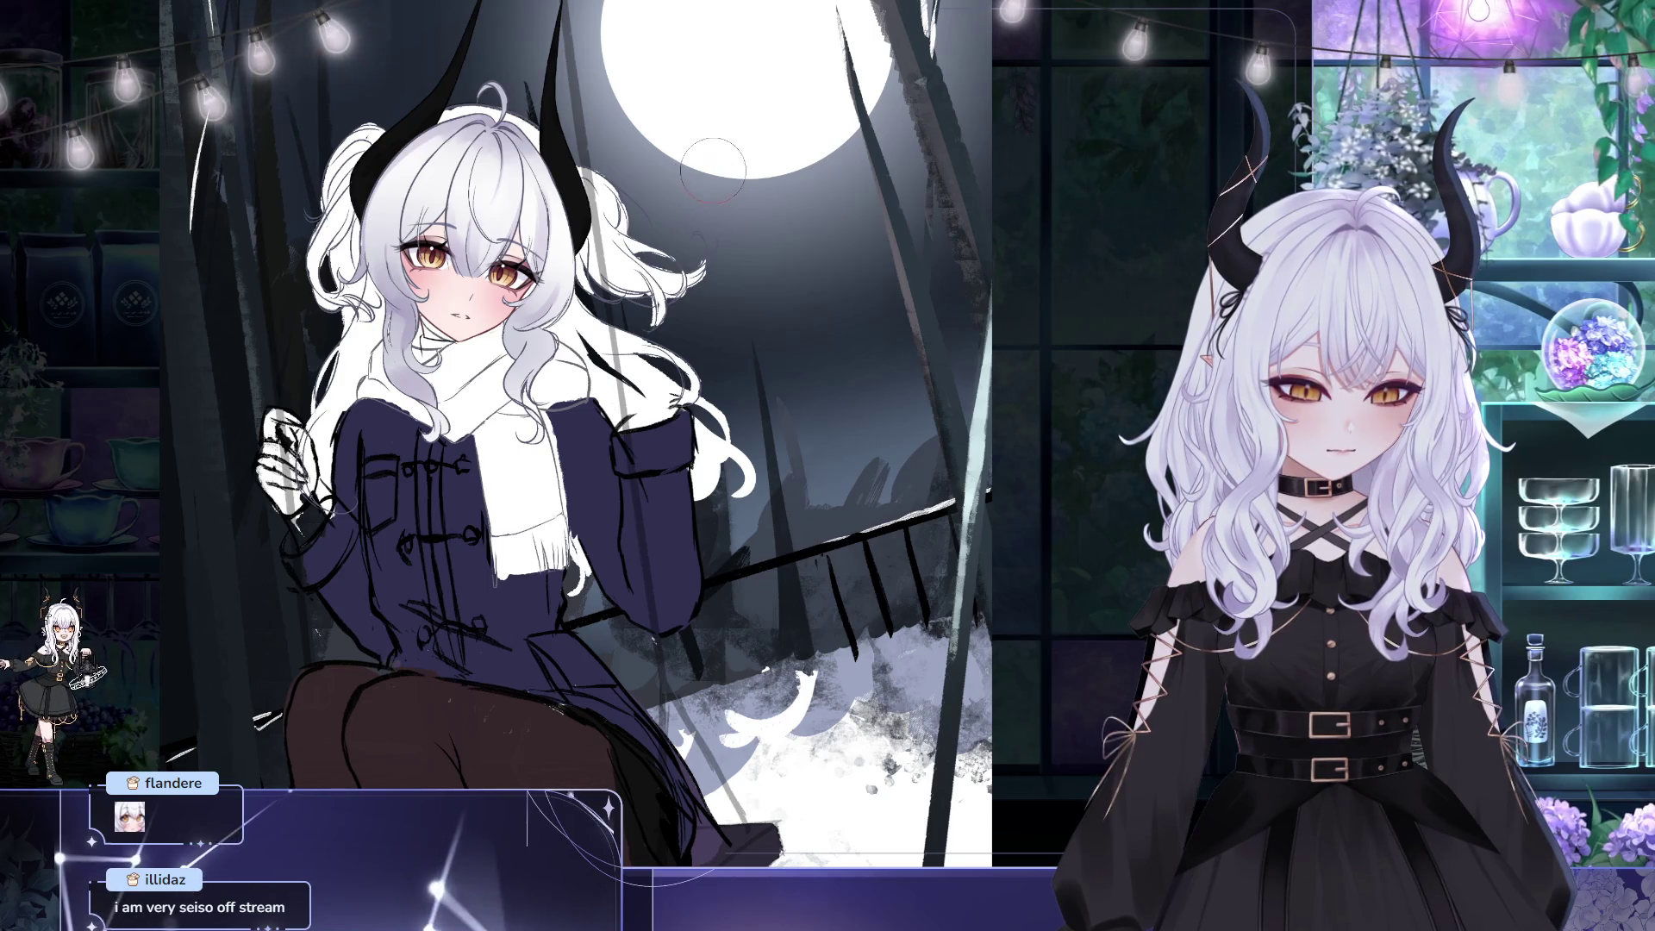
key(h)
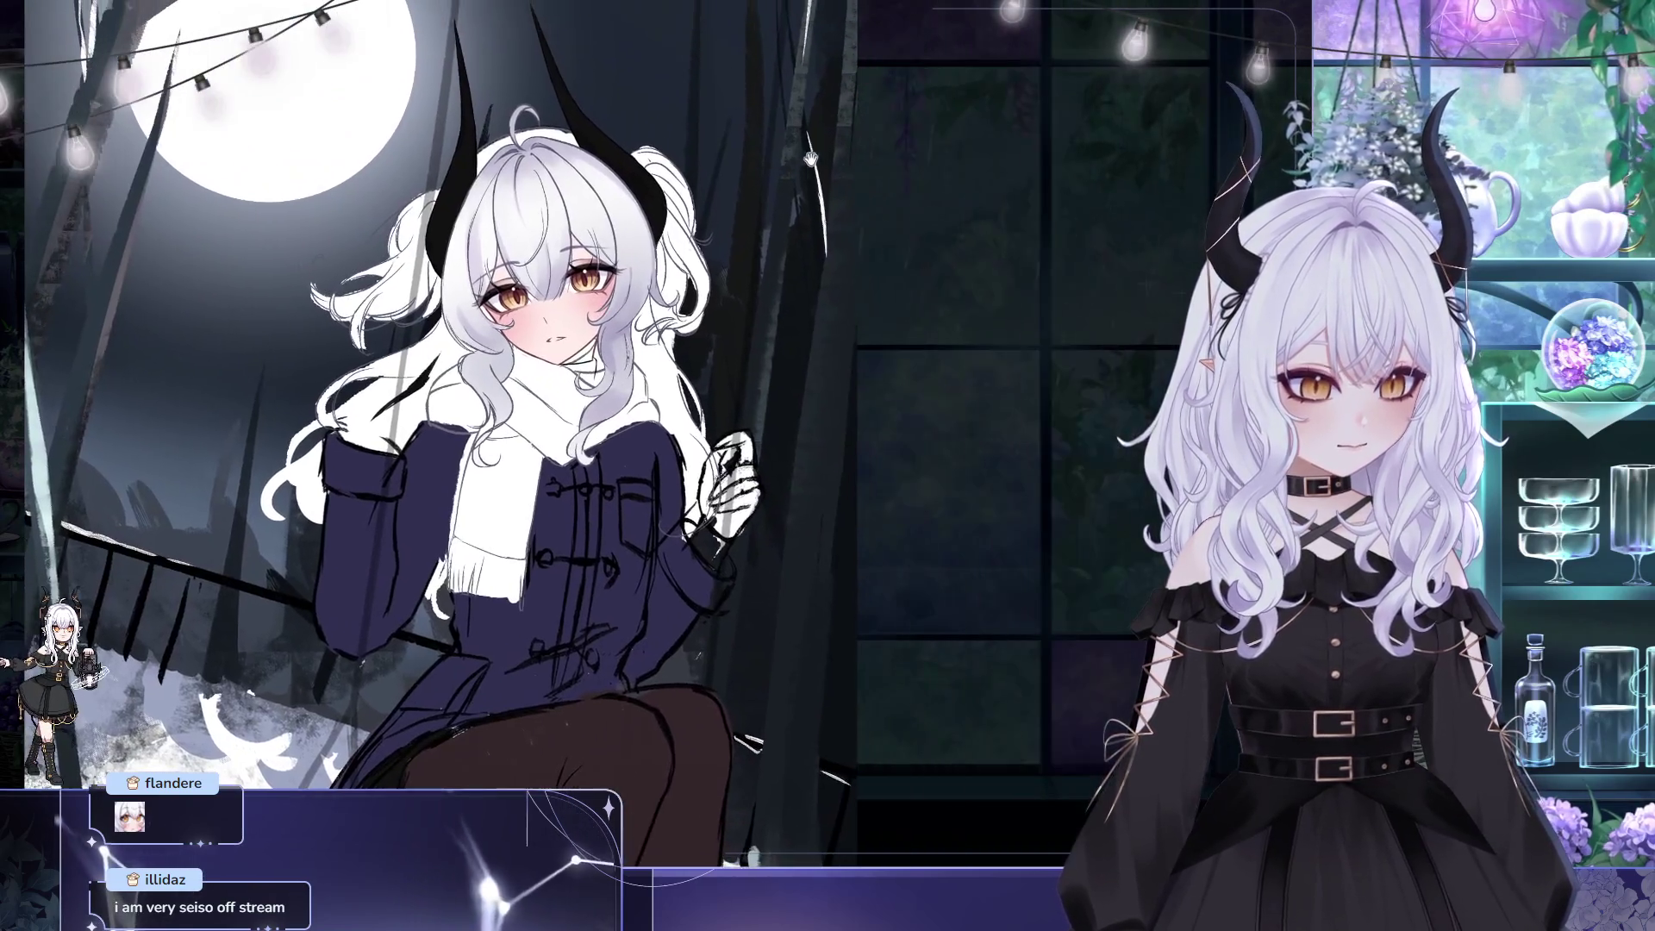
key(ctrl+t)
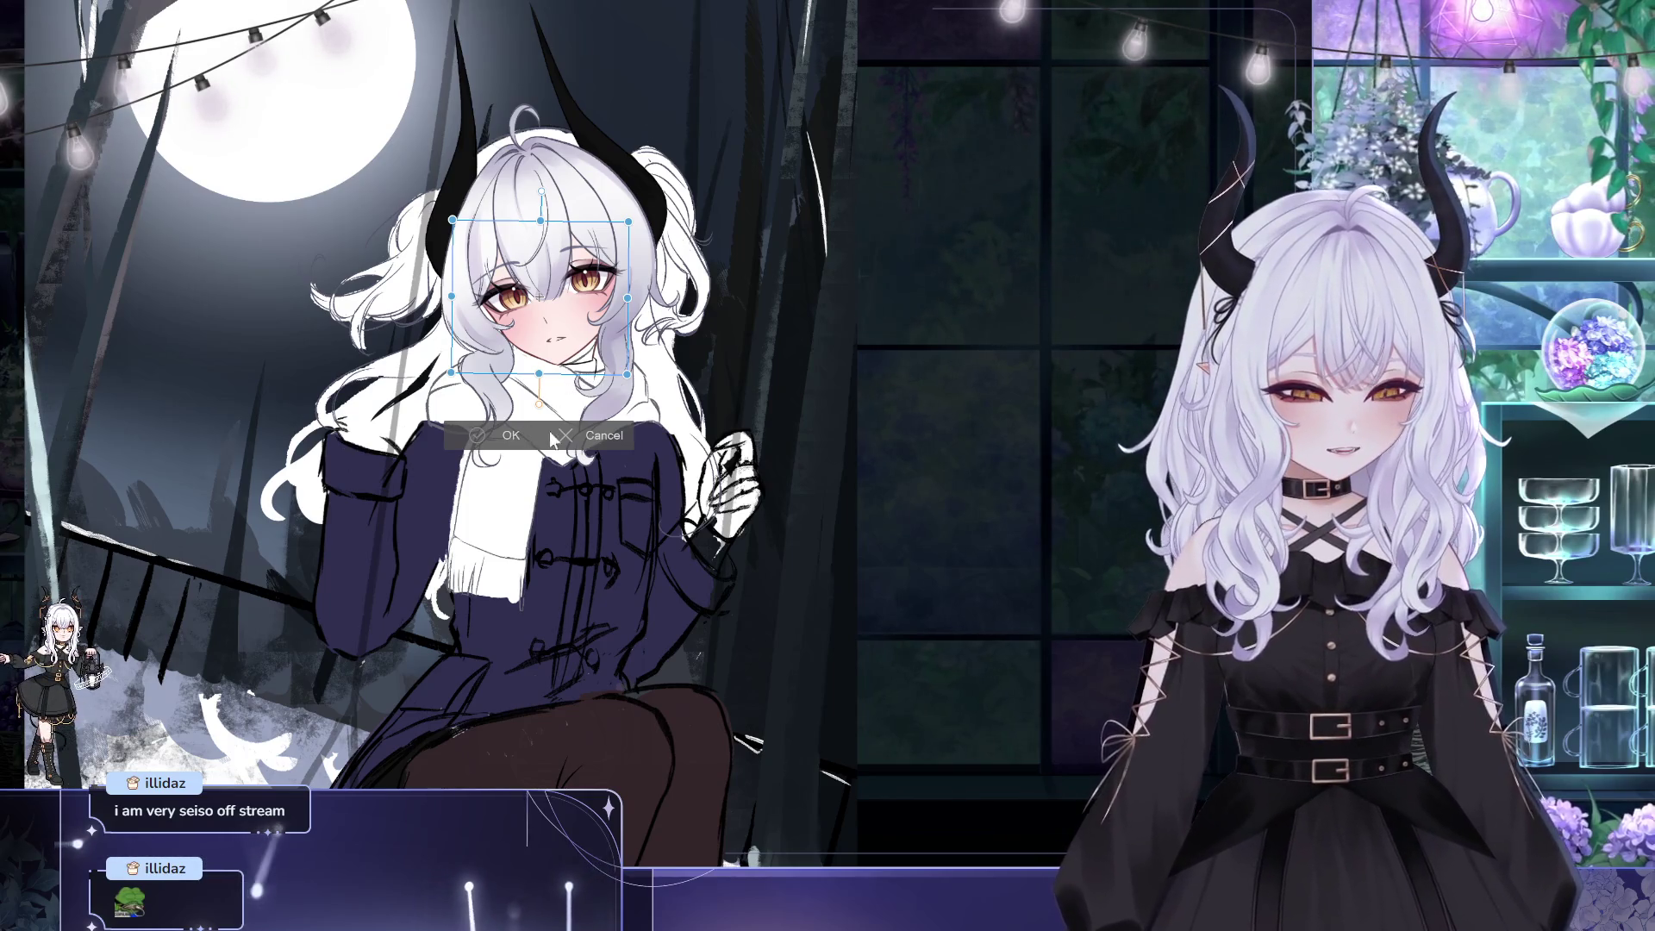
key(Return)
- Fit the whole moonlit swing illustration in the window with Ctrl+0 and recentre it
mouse_move(827, 371)
mouse_down()
mouse_move(776, 353)
mouse_move(825, 405)
mouse_up()
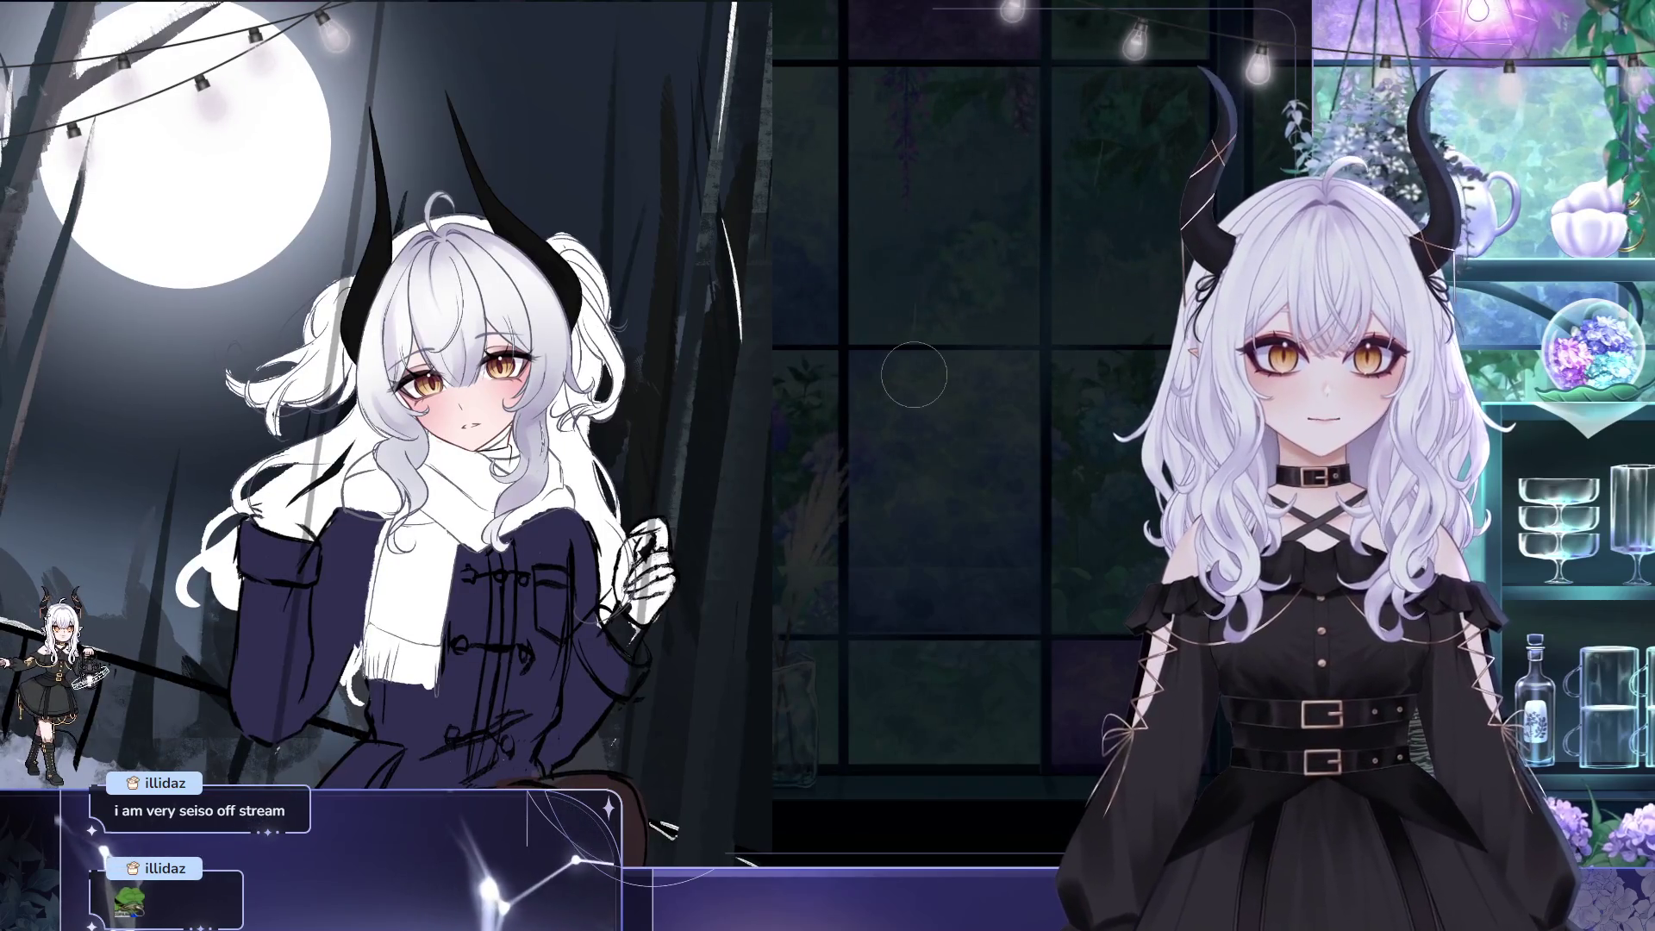
key(ctrl+0)
drag(584, 299, 602, 233)
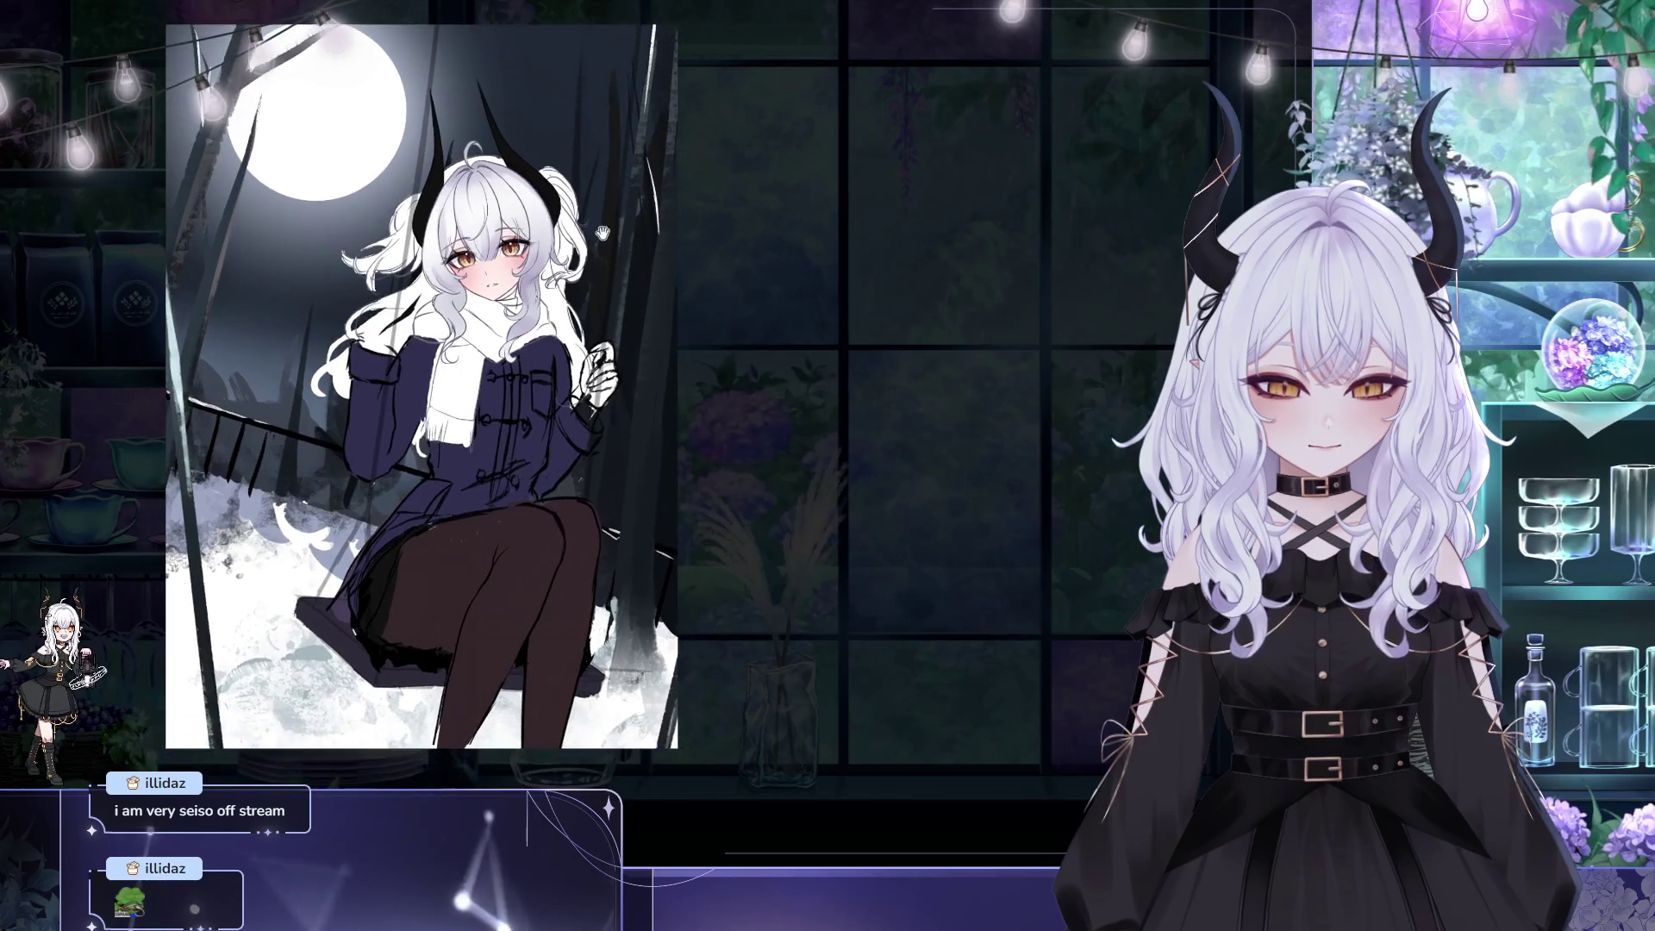
scroll(602, 232, down, 3)
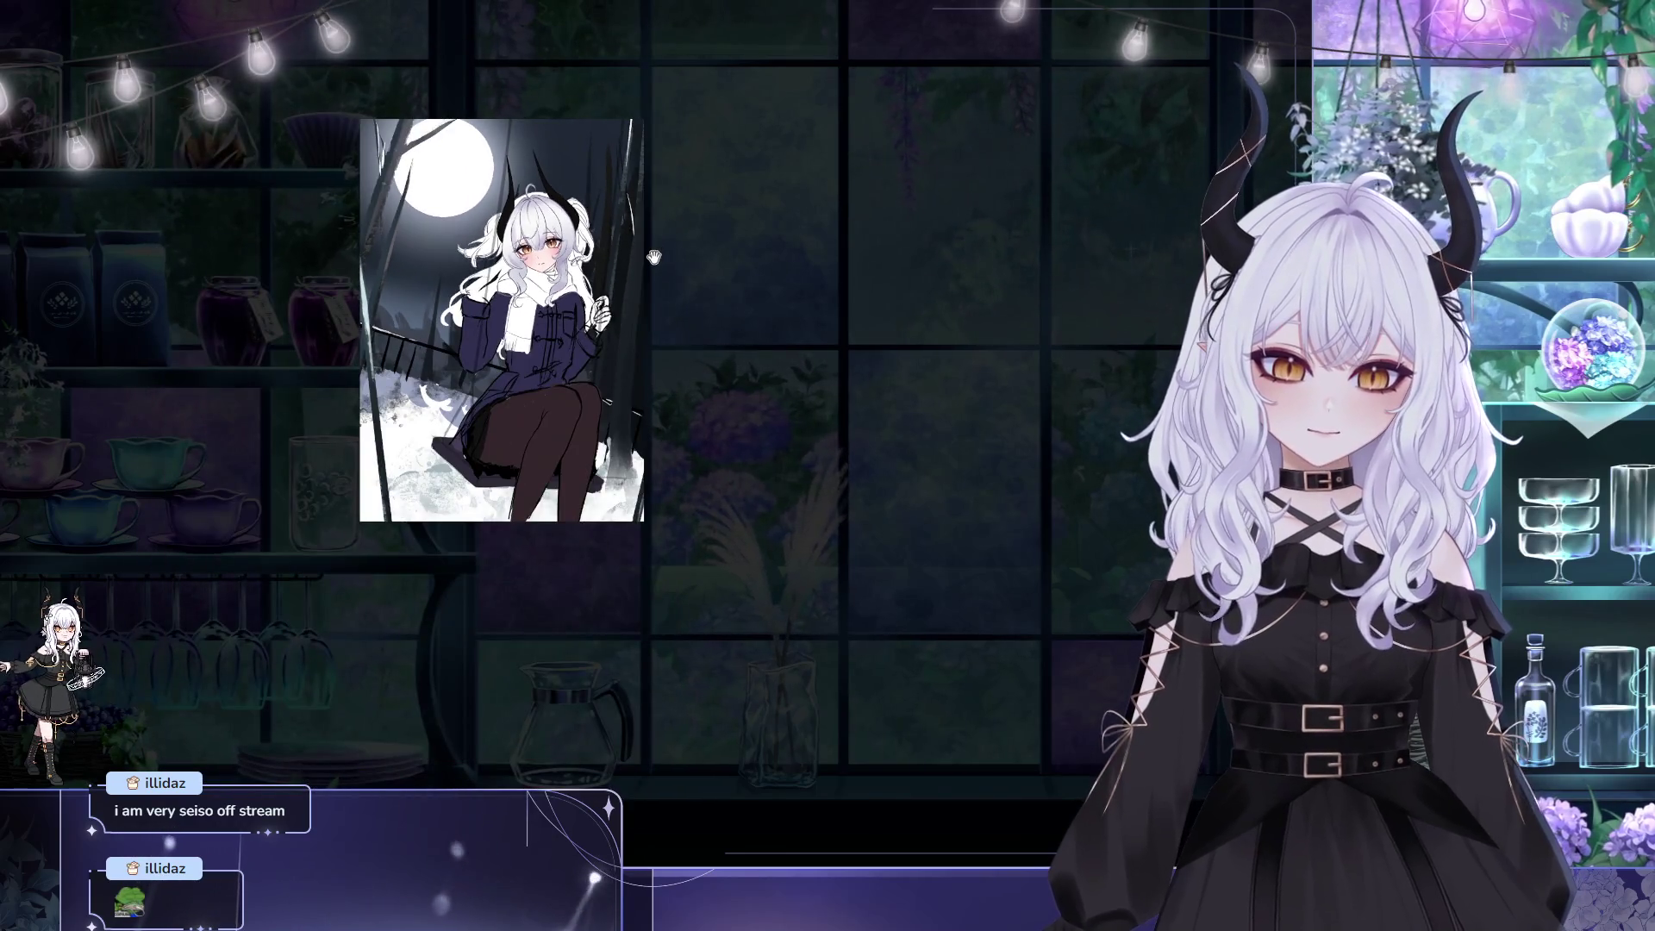
scroll(555, 186, down, 2)
scroll(541, 130, up, 5)
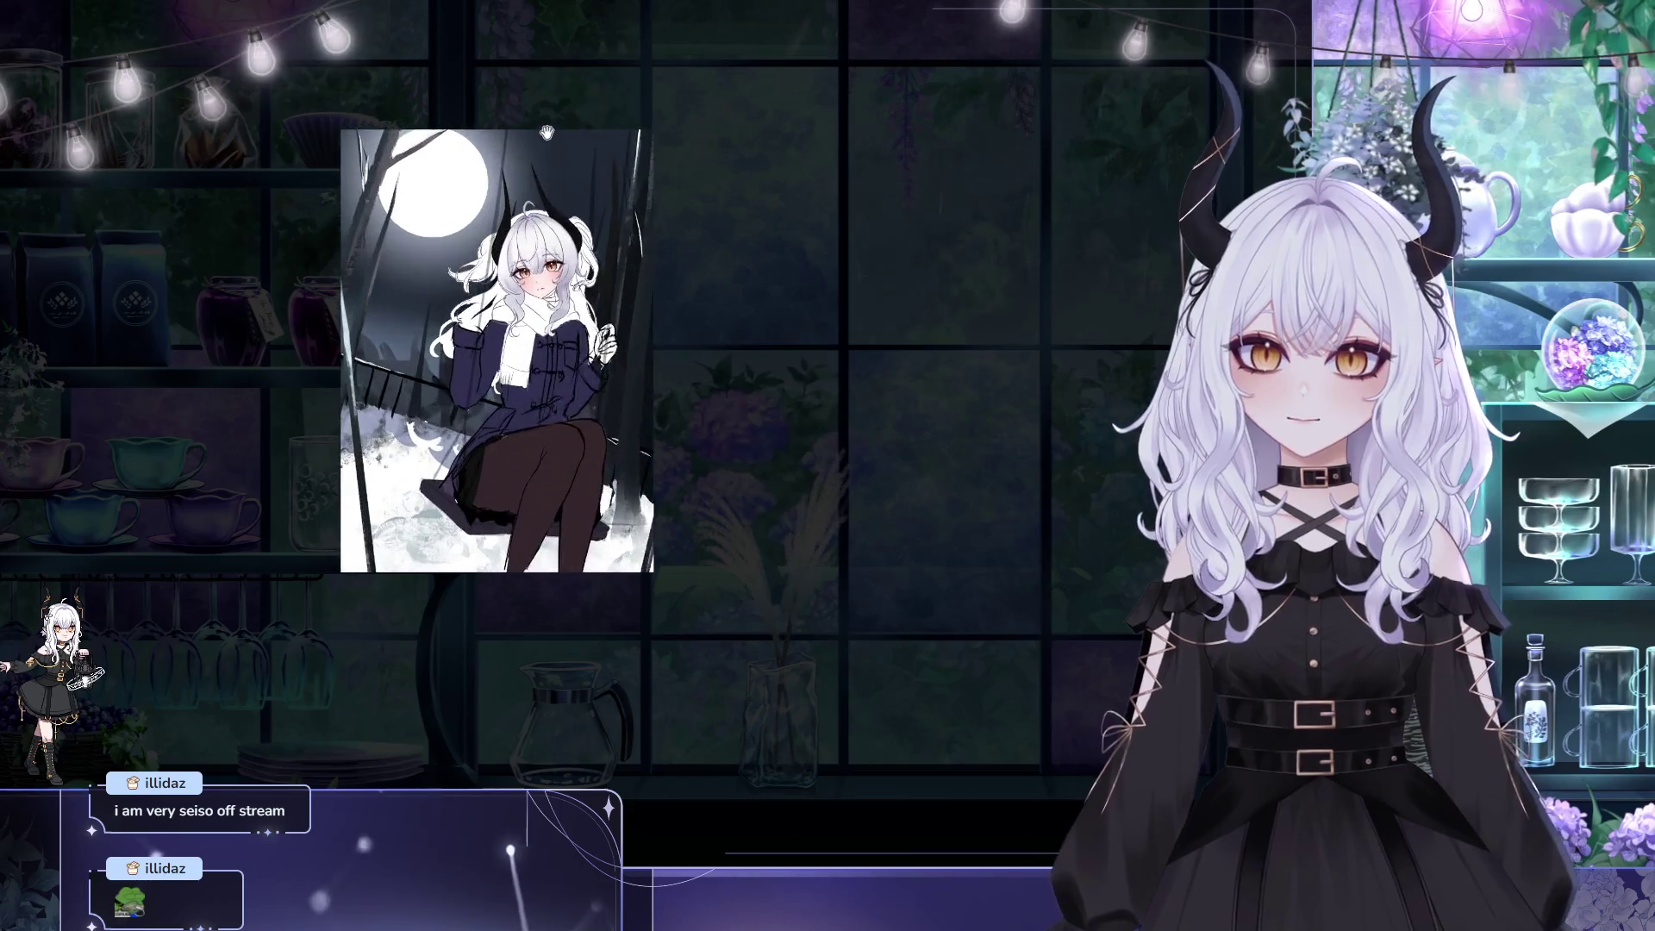
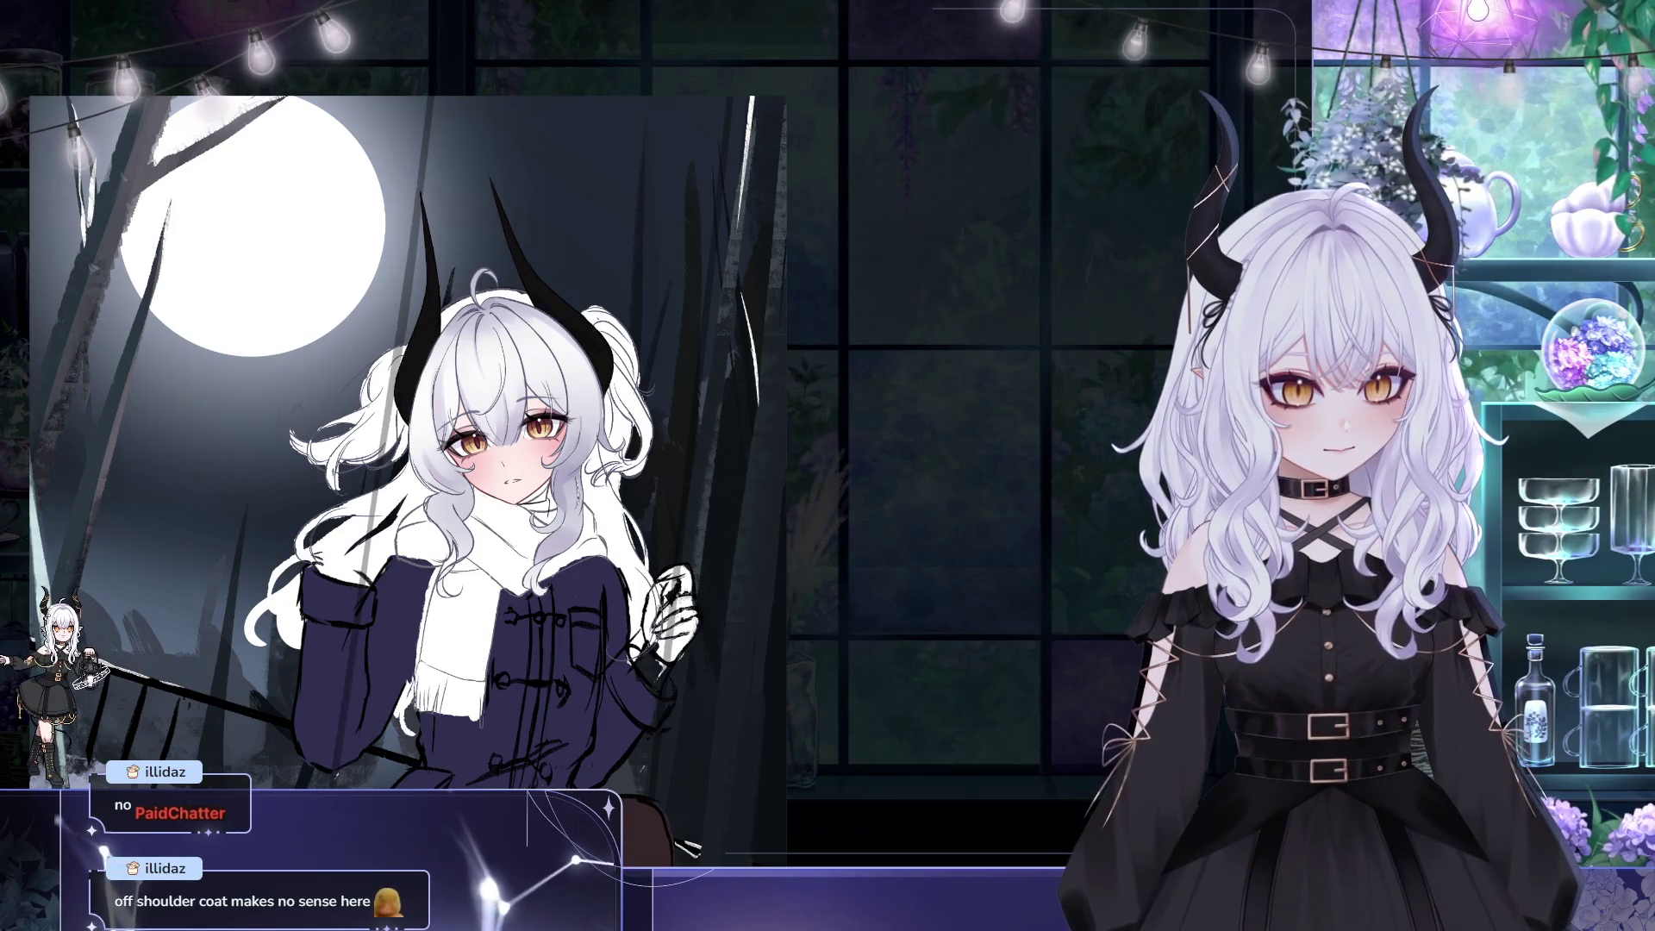
- Pan to the girl on the swing and zoom in until her face and horns fill the view
drag(683, 478, 741, 485)
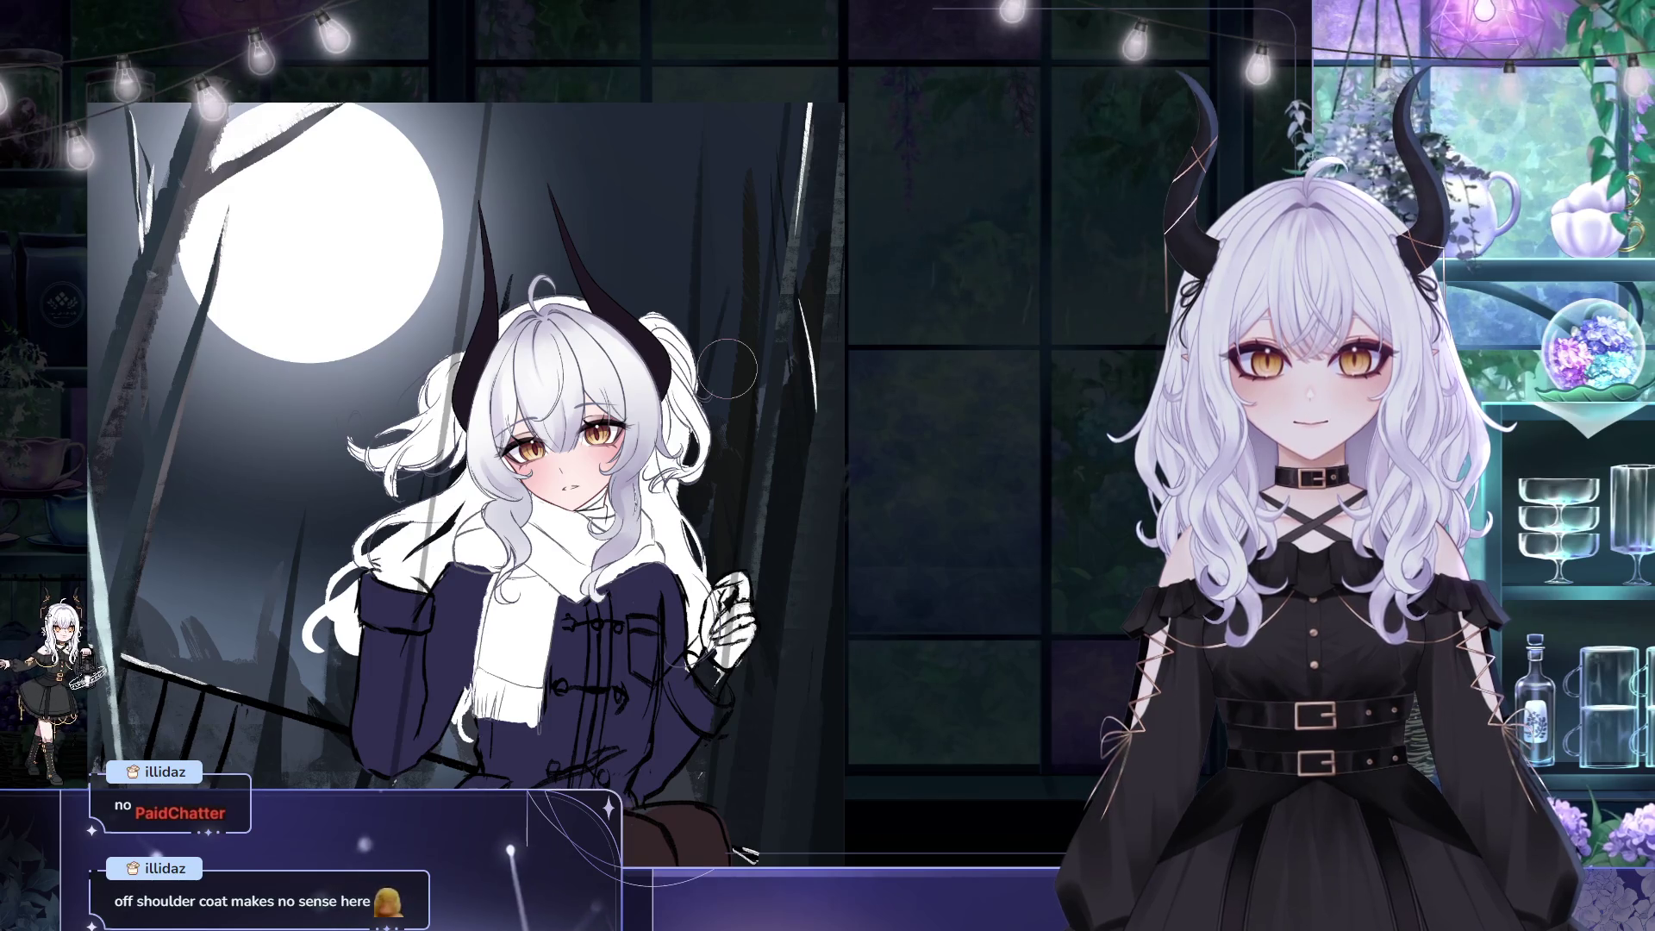
drag(773, 502, 687, 389)
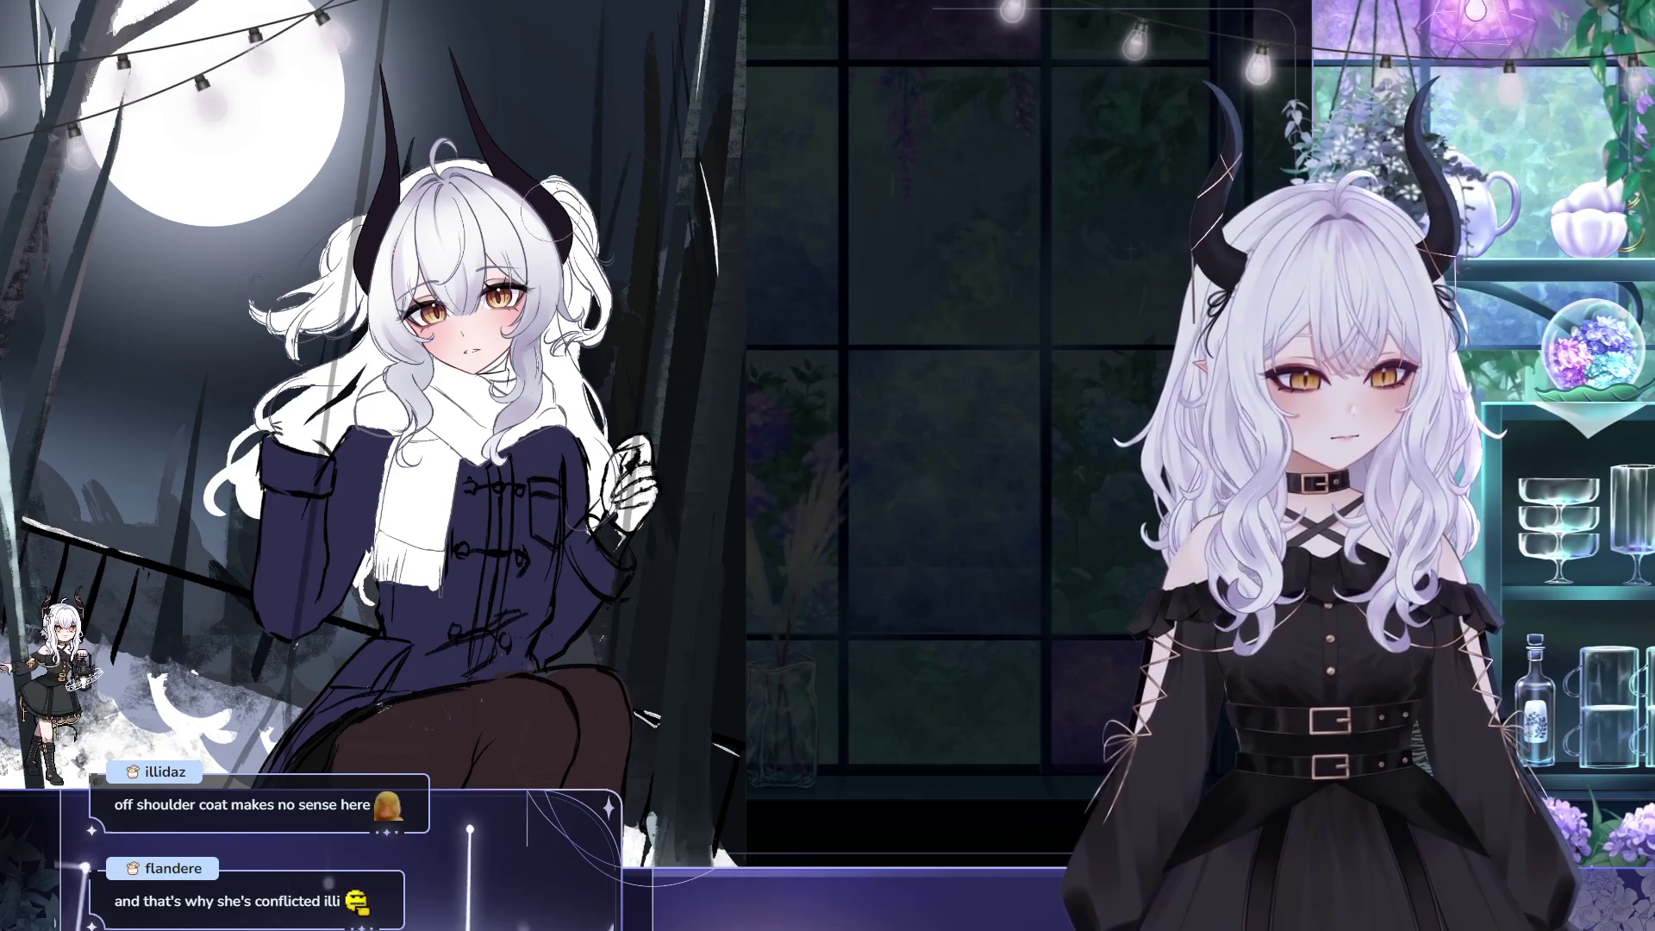
scroll(759, 360, up, 2)
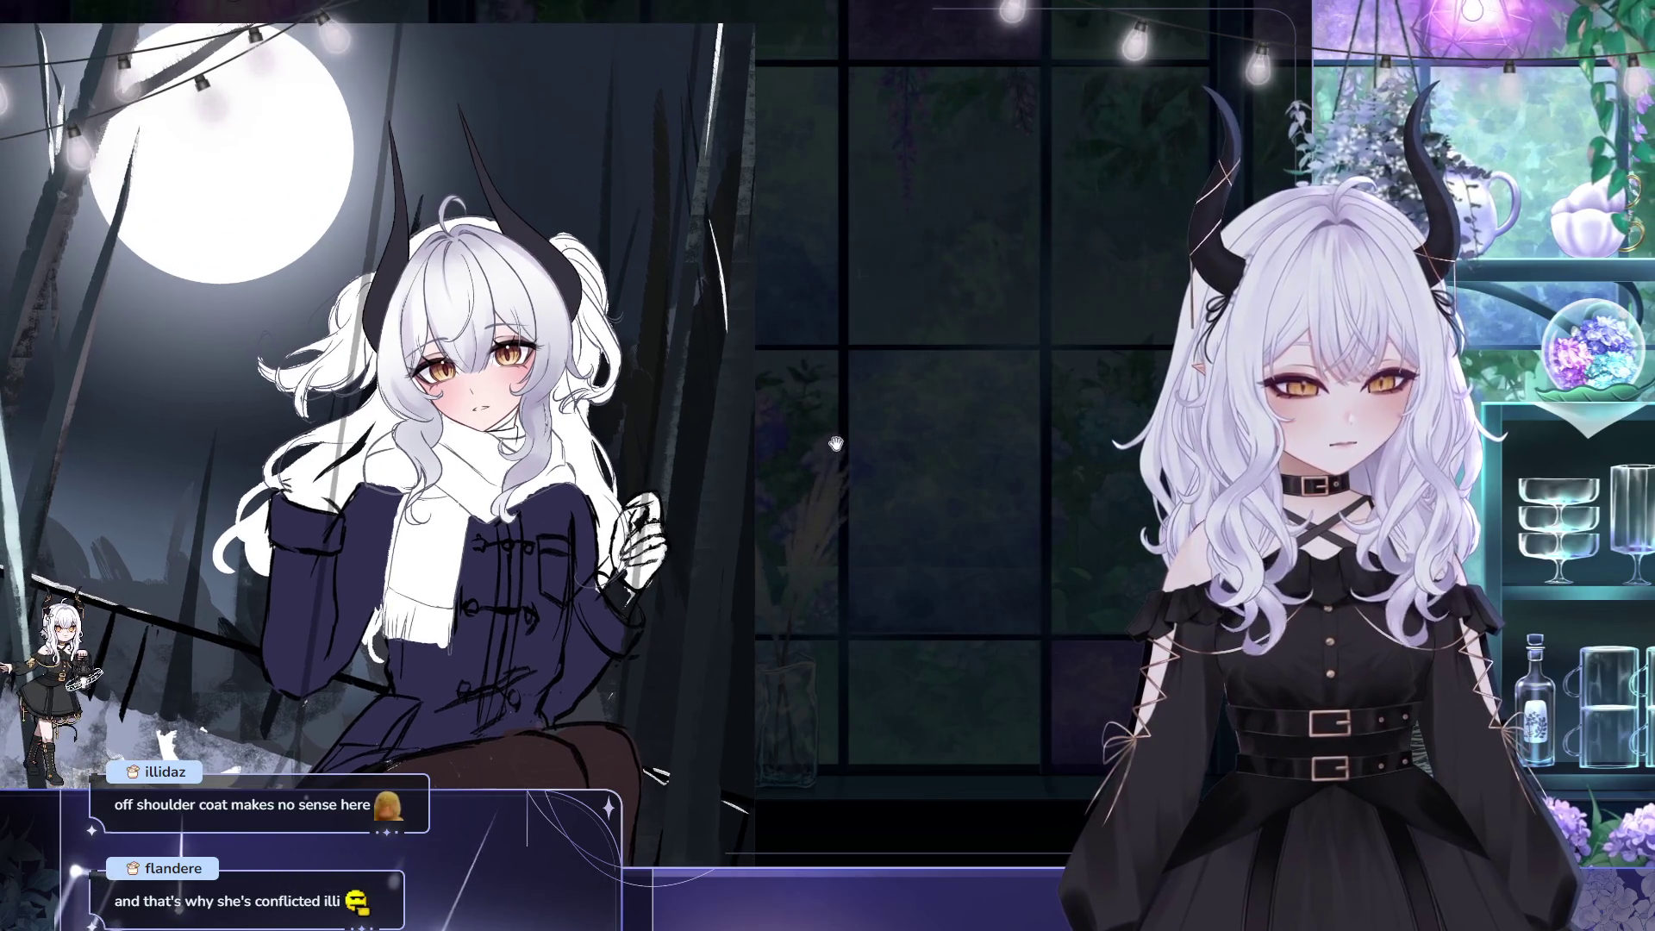
scroll(759, 360, up, 1)
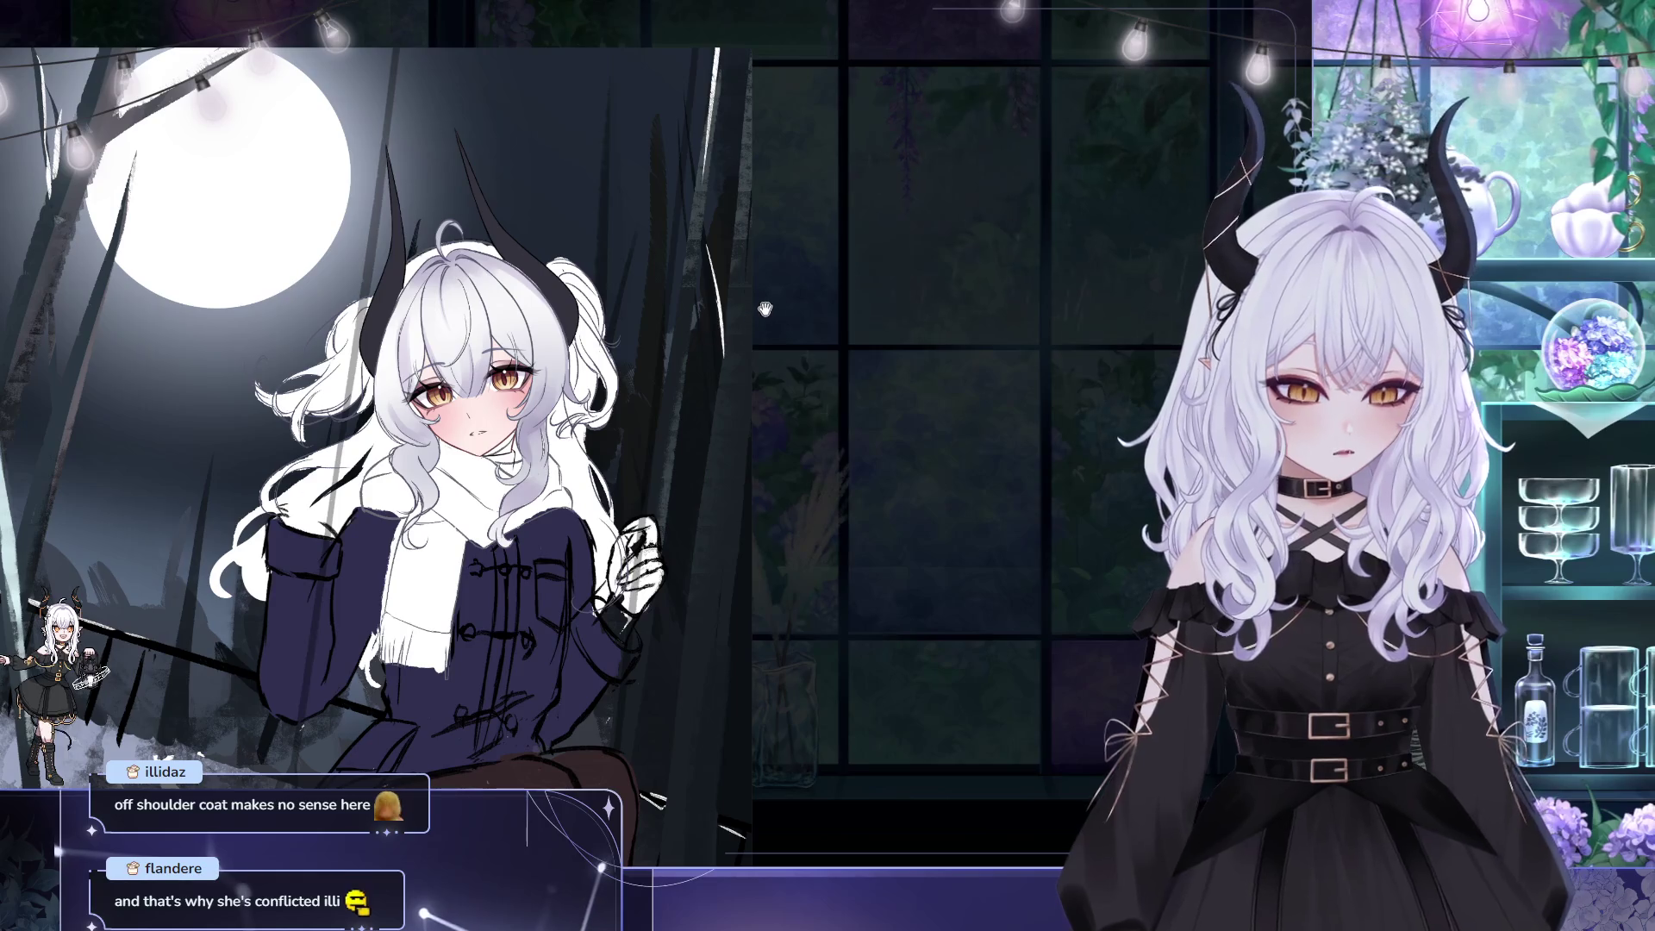
drag(764, 289, 773, 259)
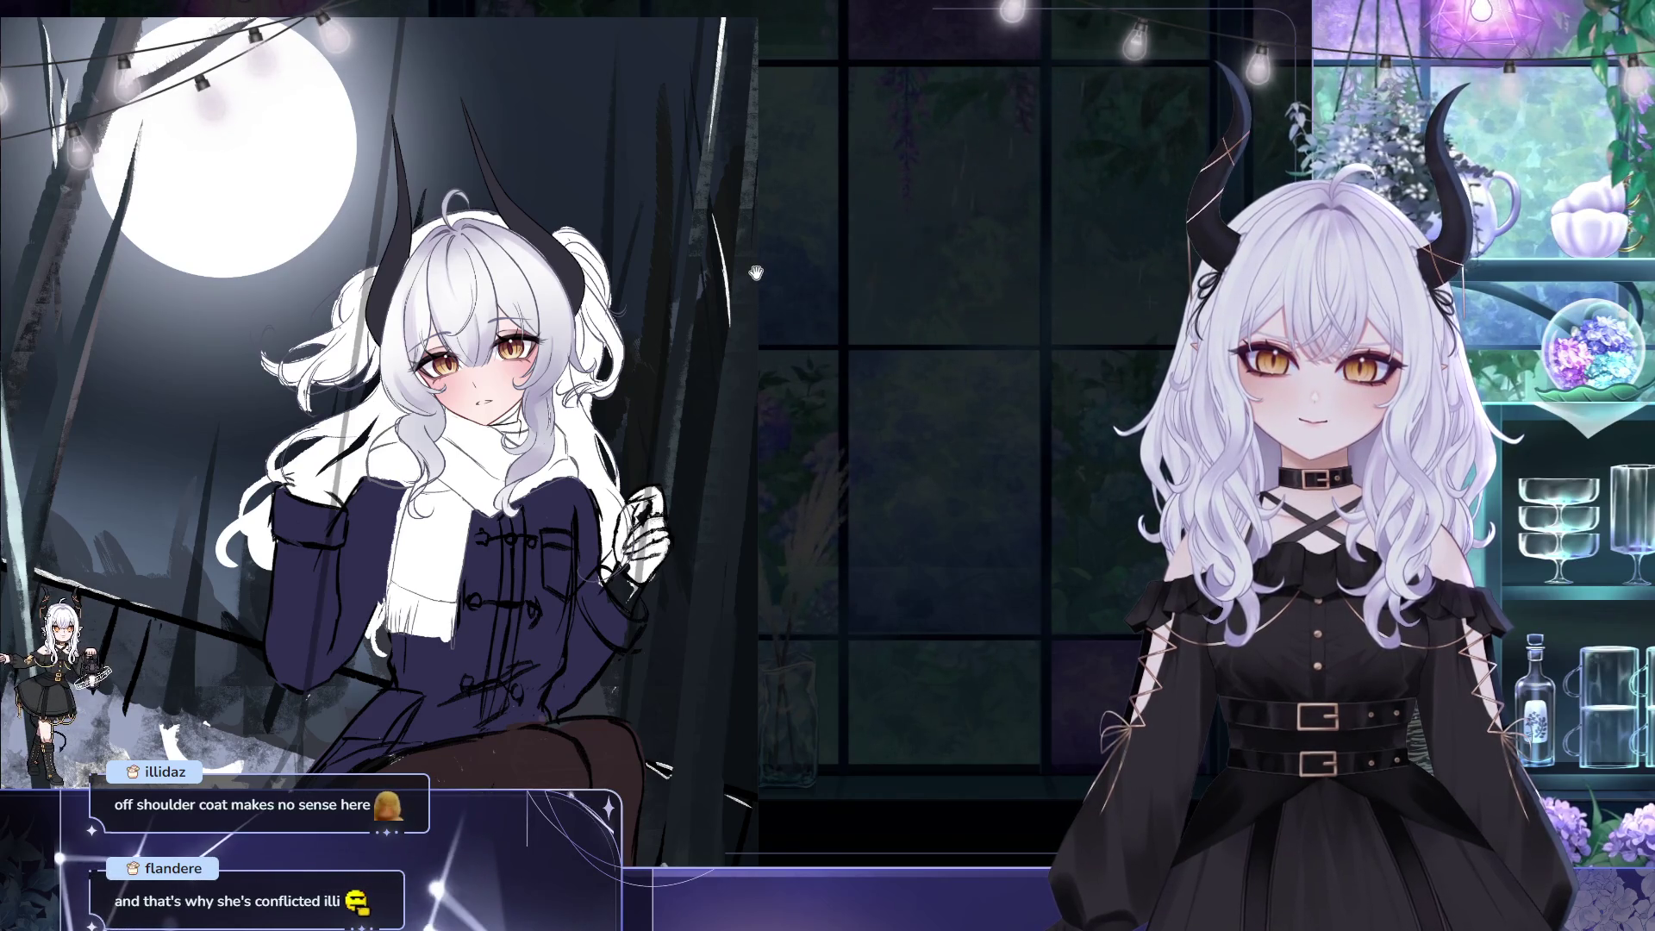
drag(756, 273, 713, 342)
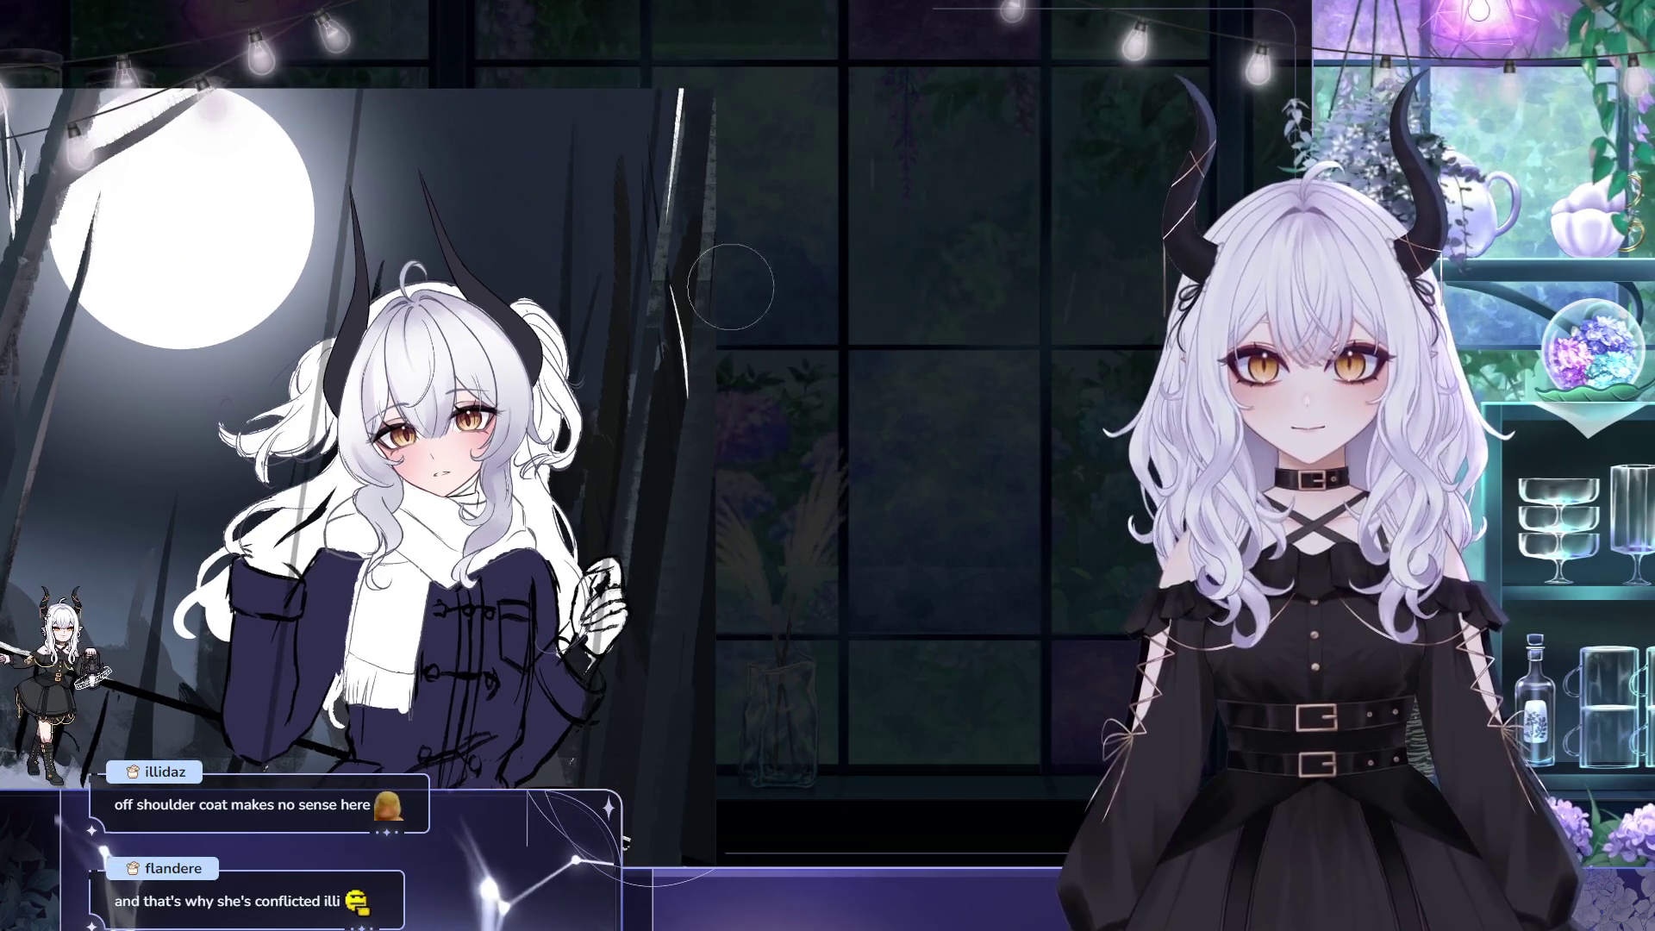
scroll(427, 257, up, 3)
scroll(426, 257, up, 1)
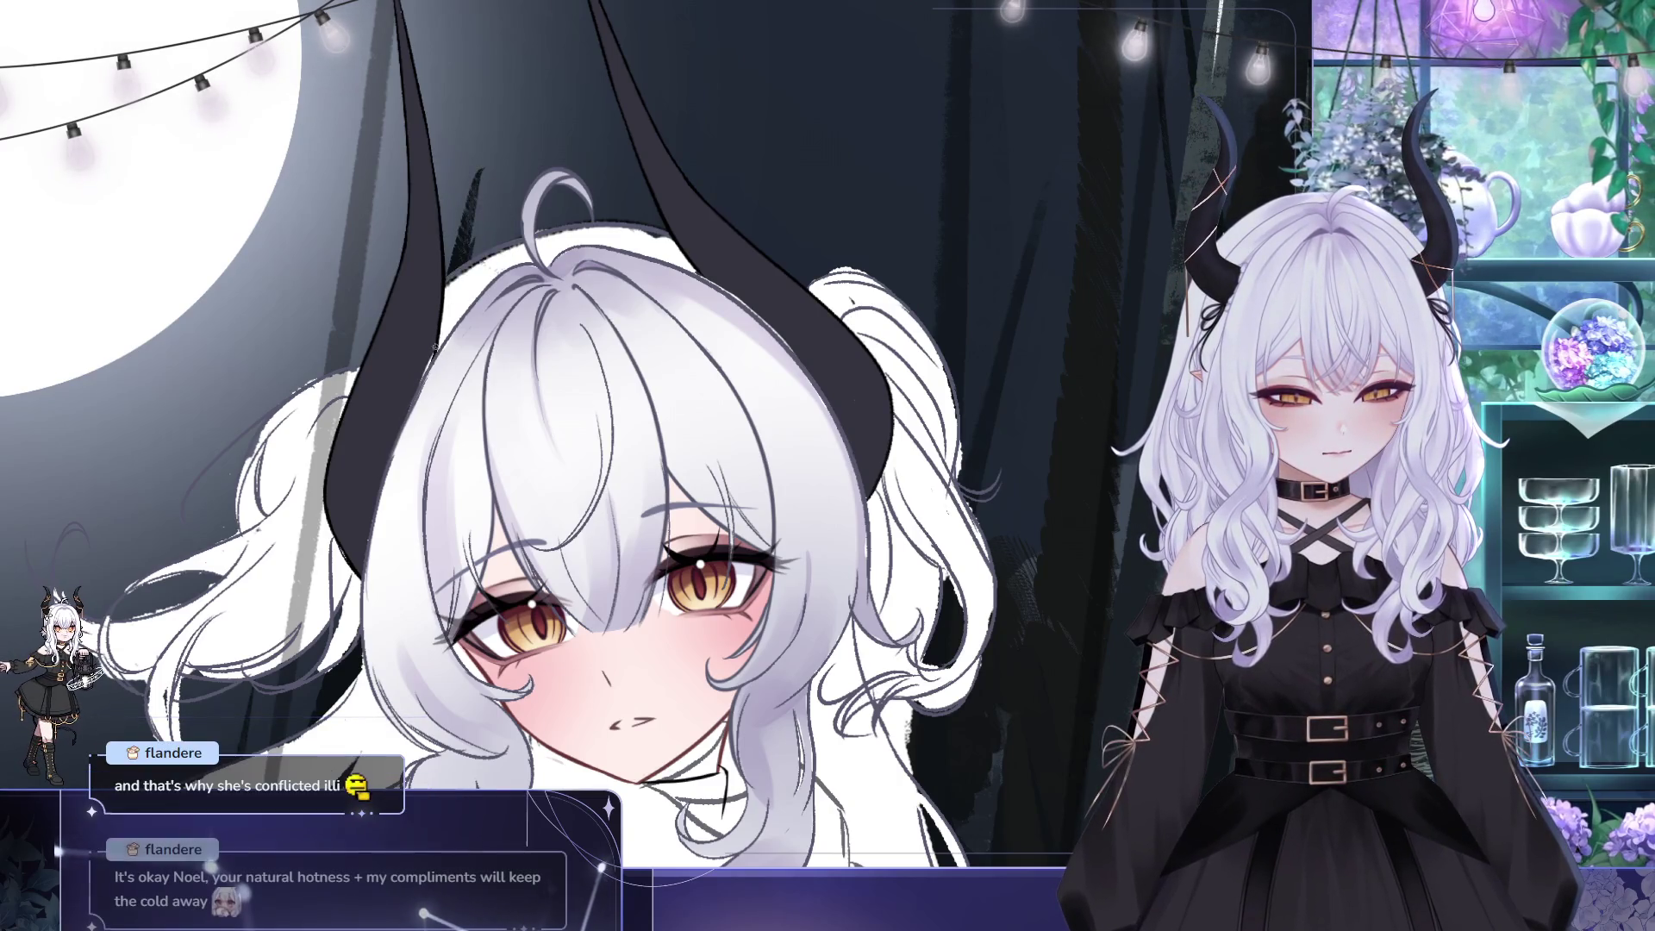
scroll(438, 343, right, 3)
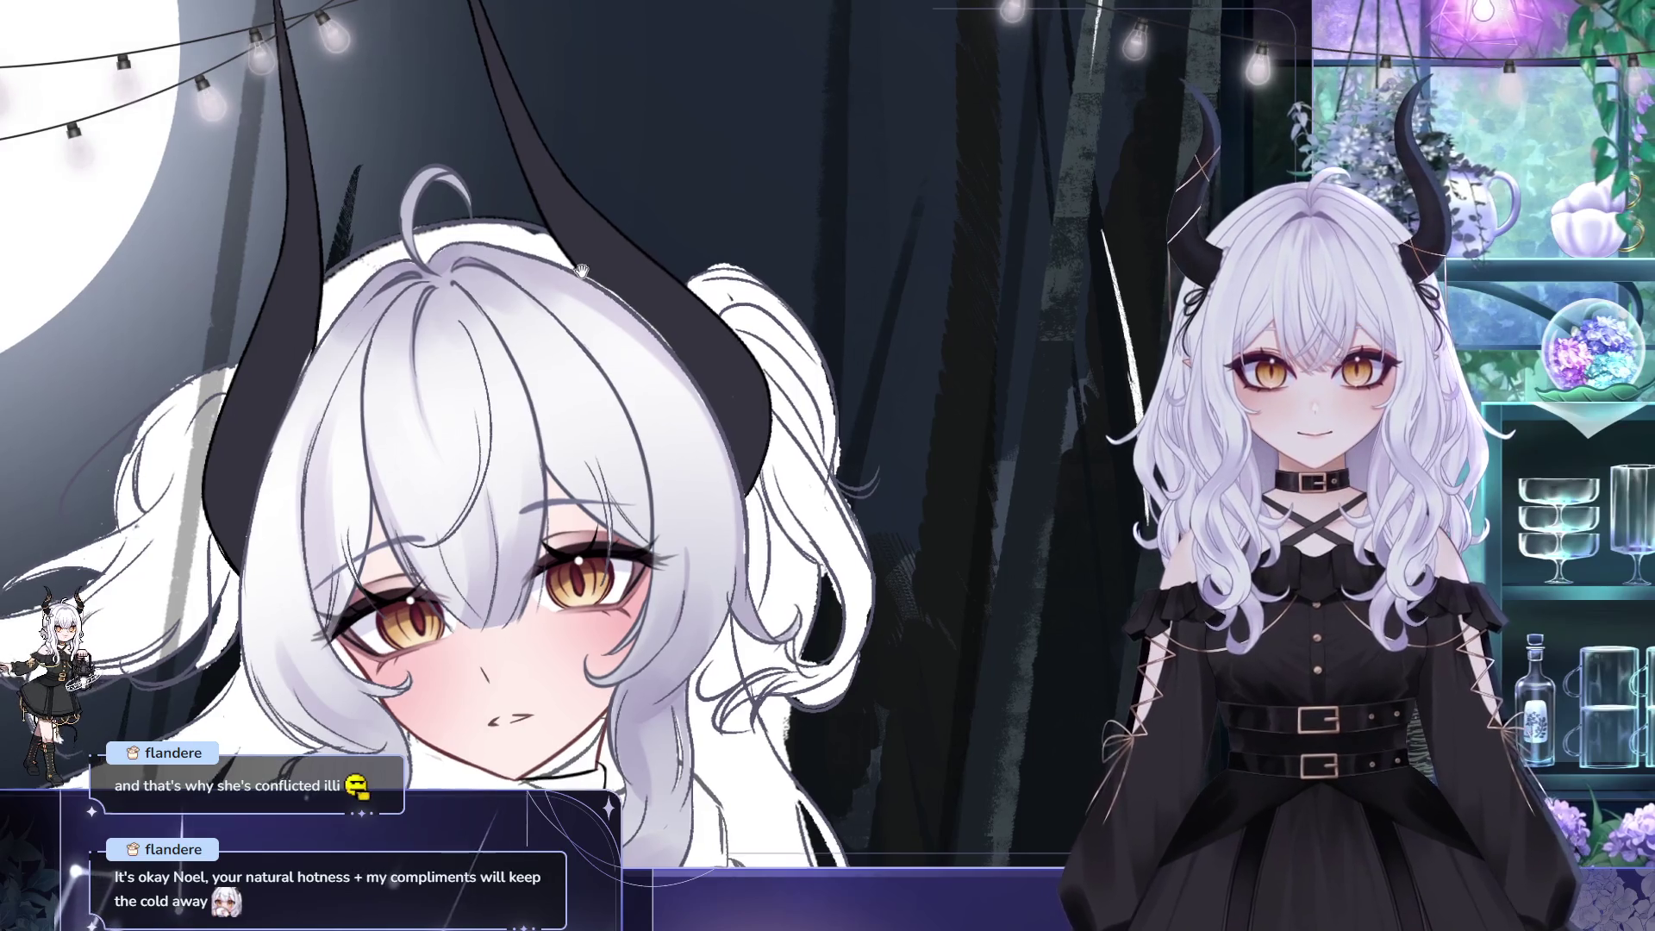
scroll(611, 260, up, 1)
drag(611, 260, 571, 227)
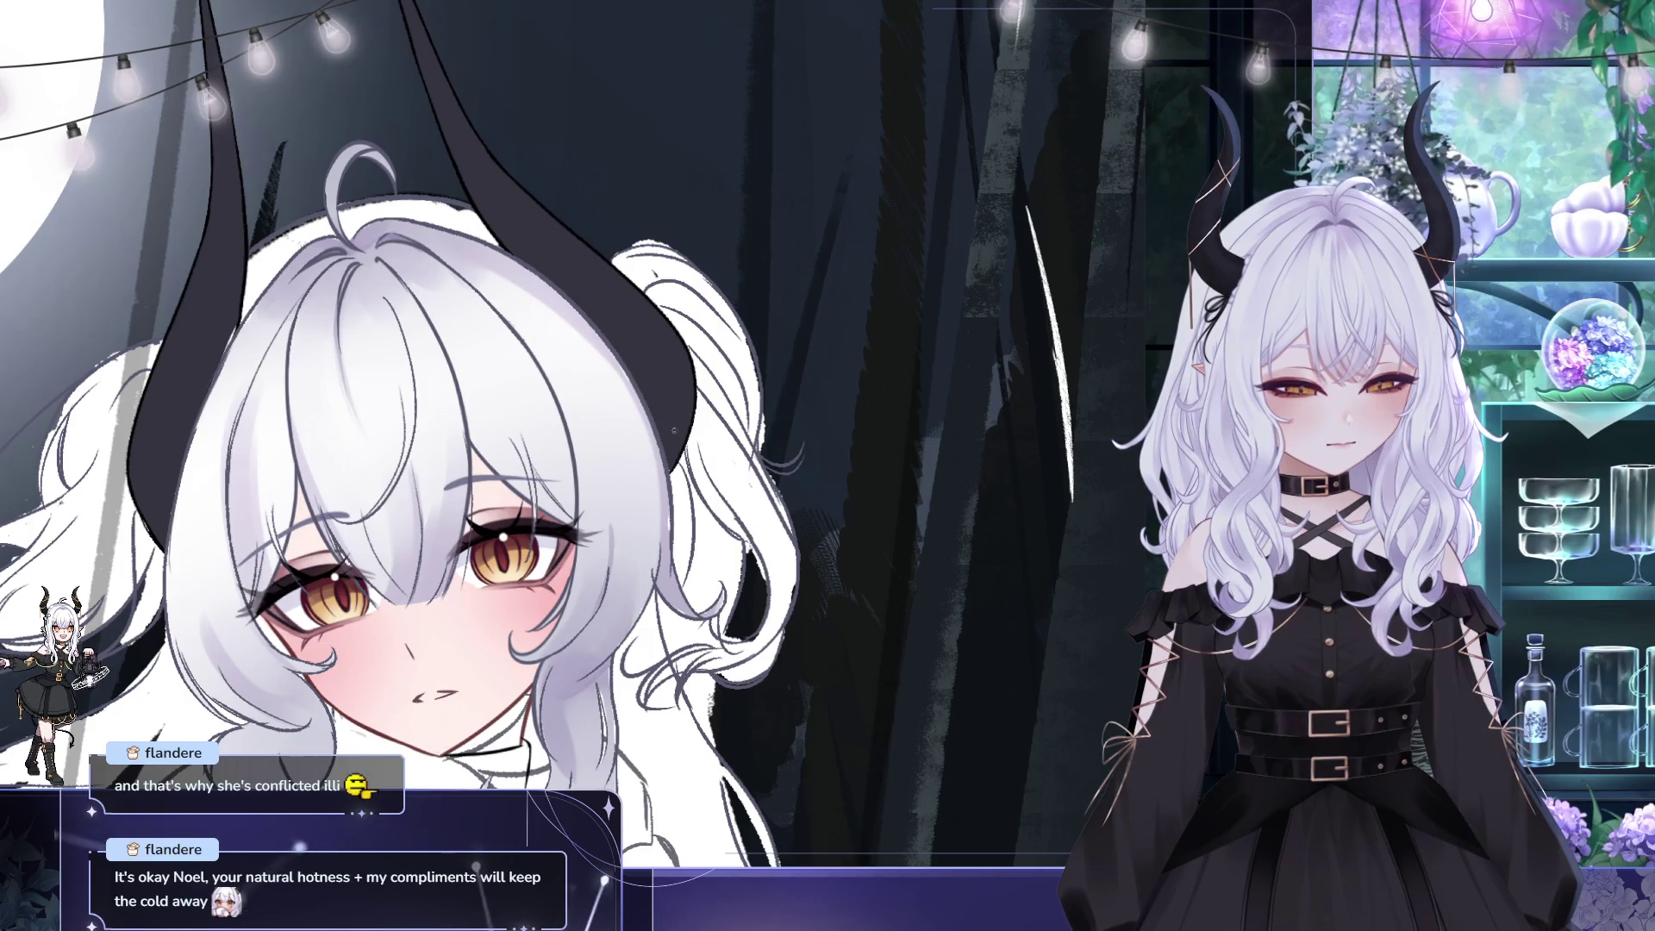
drag(684, 435, 679, 619)
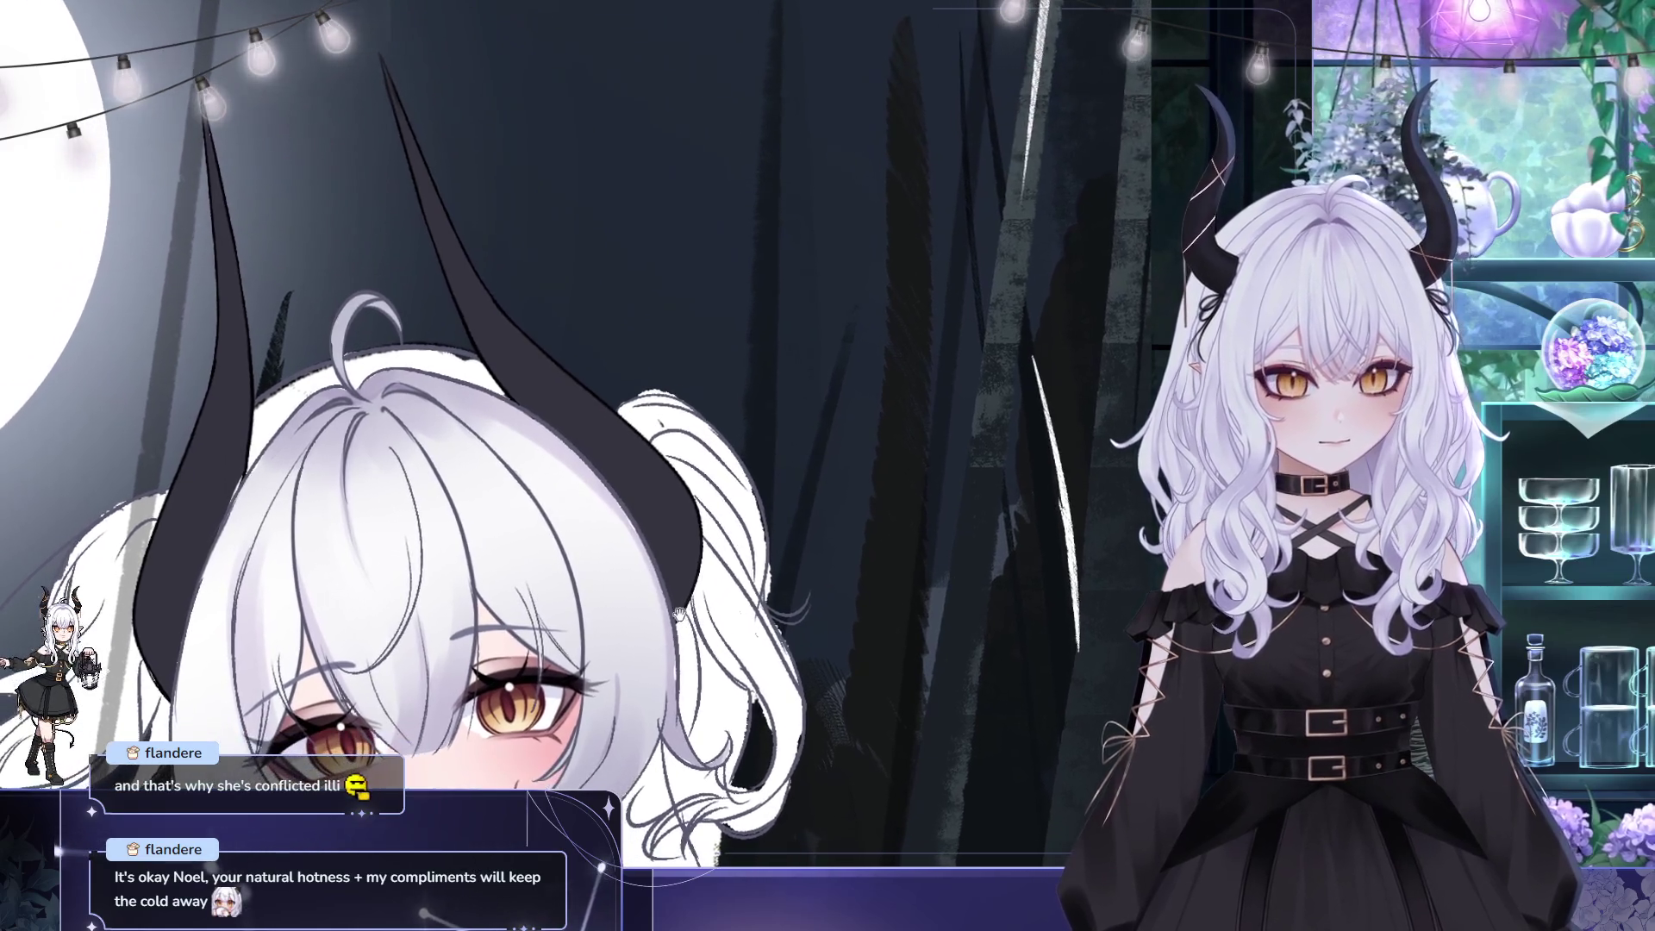
drag(613, 551, 699, 495)
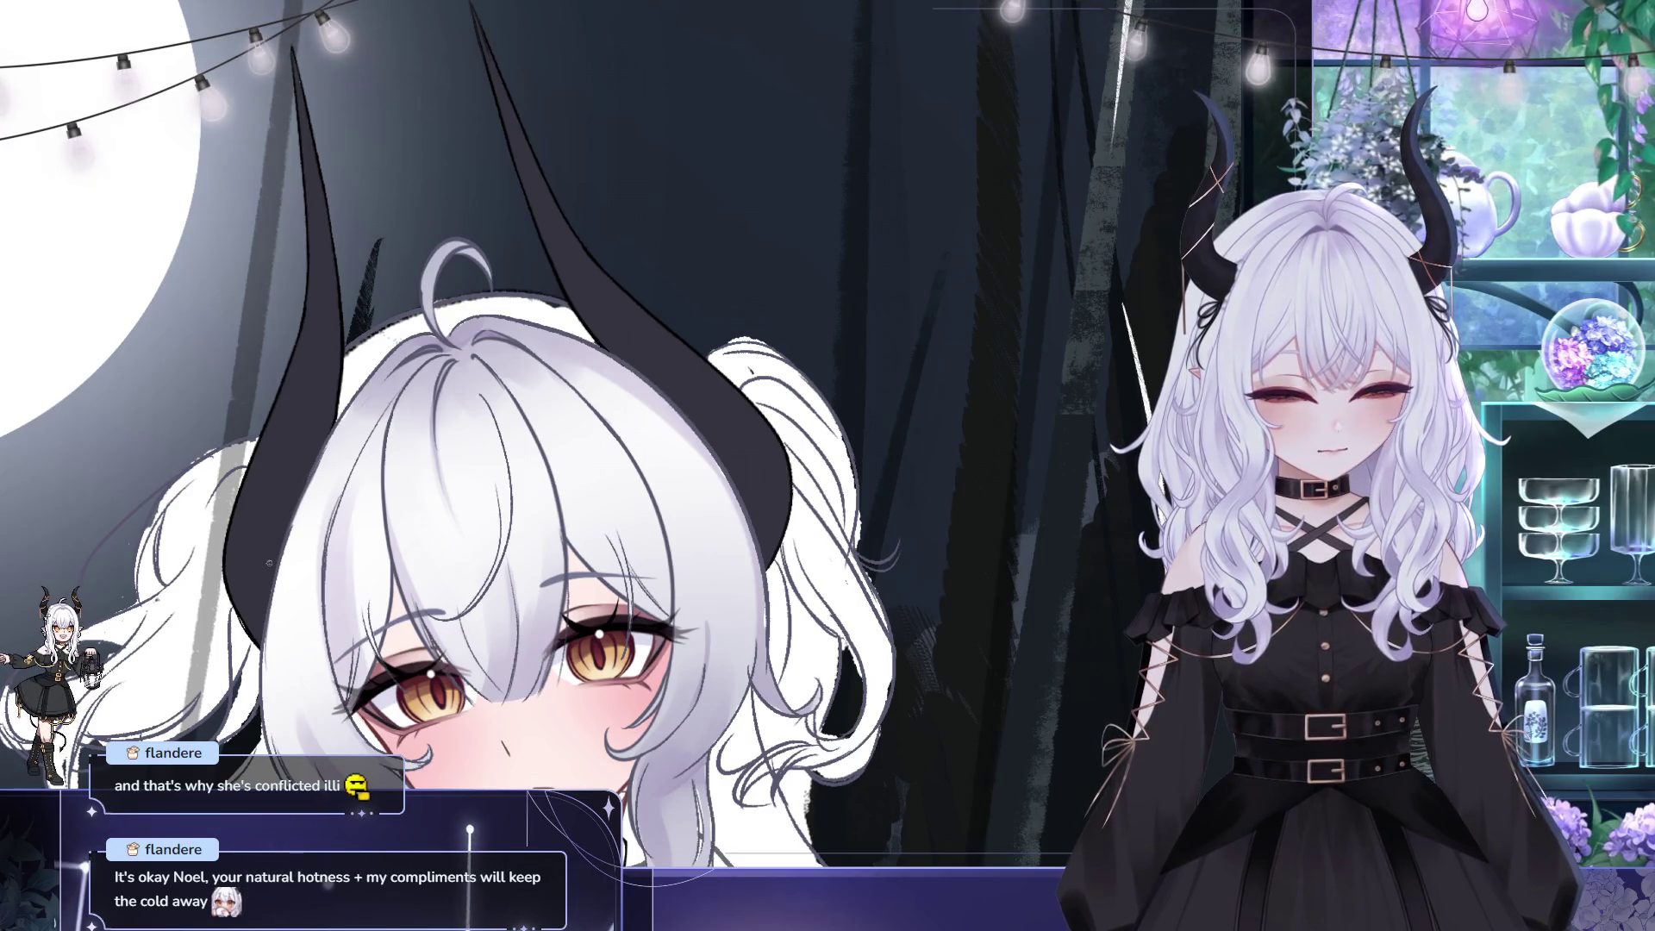
drag(358, 556, 357, 571)
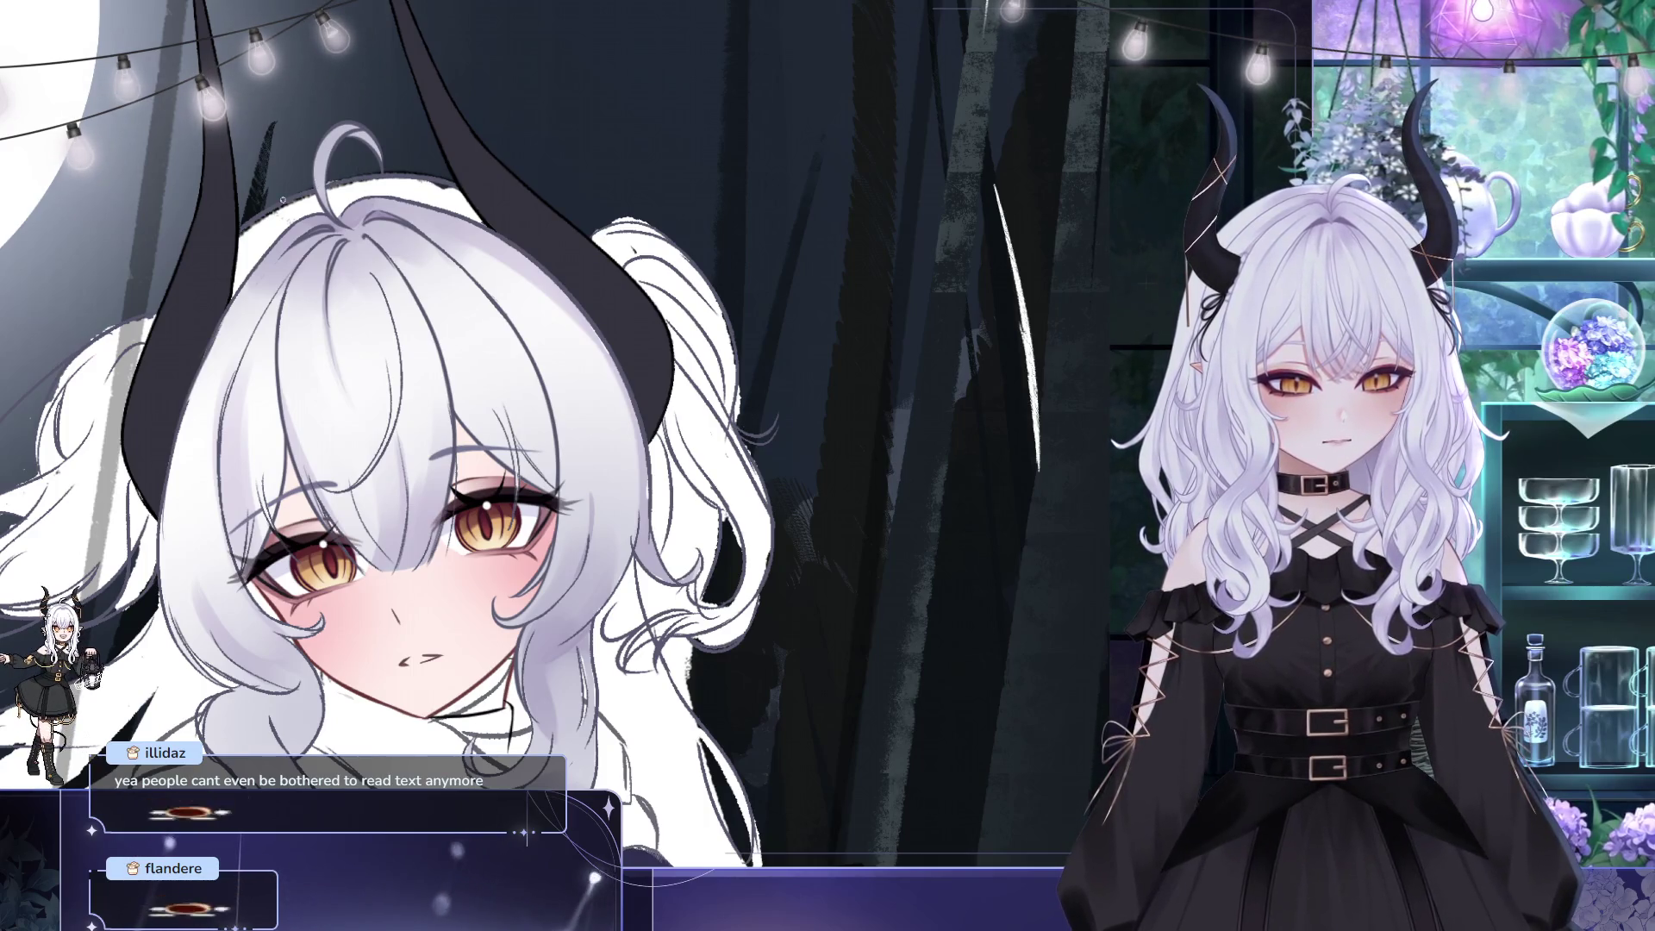
drag(535, 294, 589, 350)
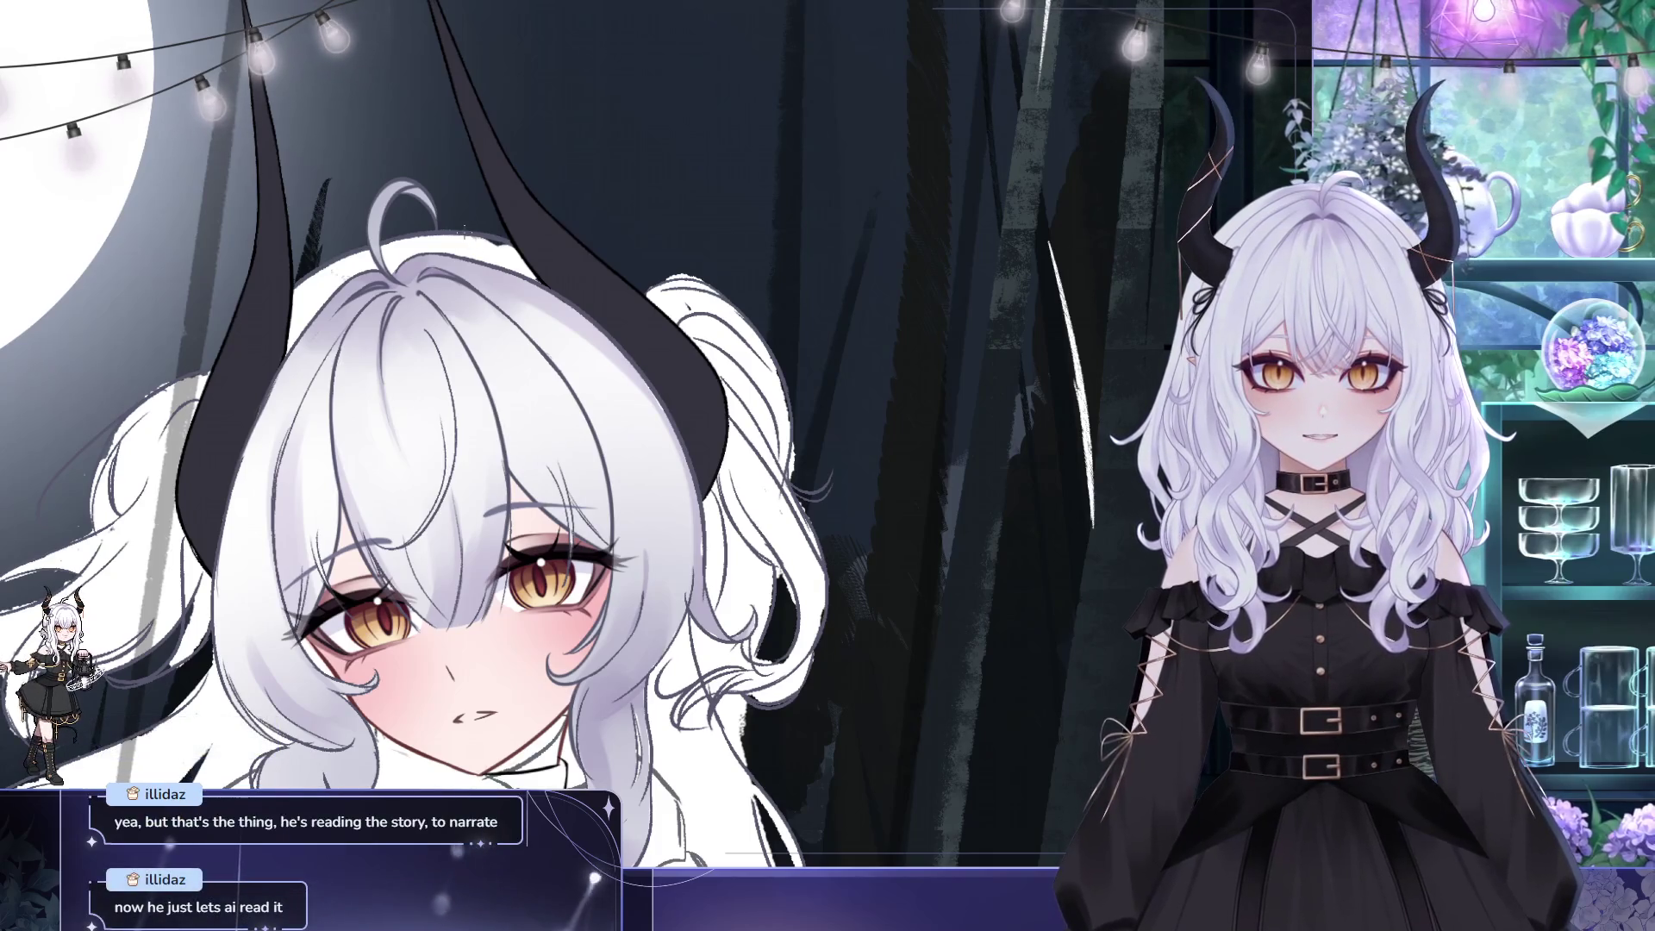
mouse_move(465, 225)
mouse_down()
mouse_move(476, 257)
mouse_move(514, 273)
mouse_up()
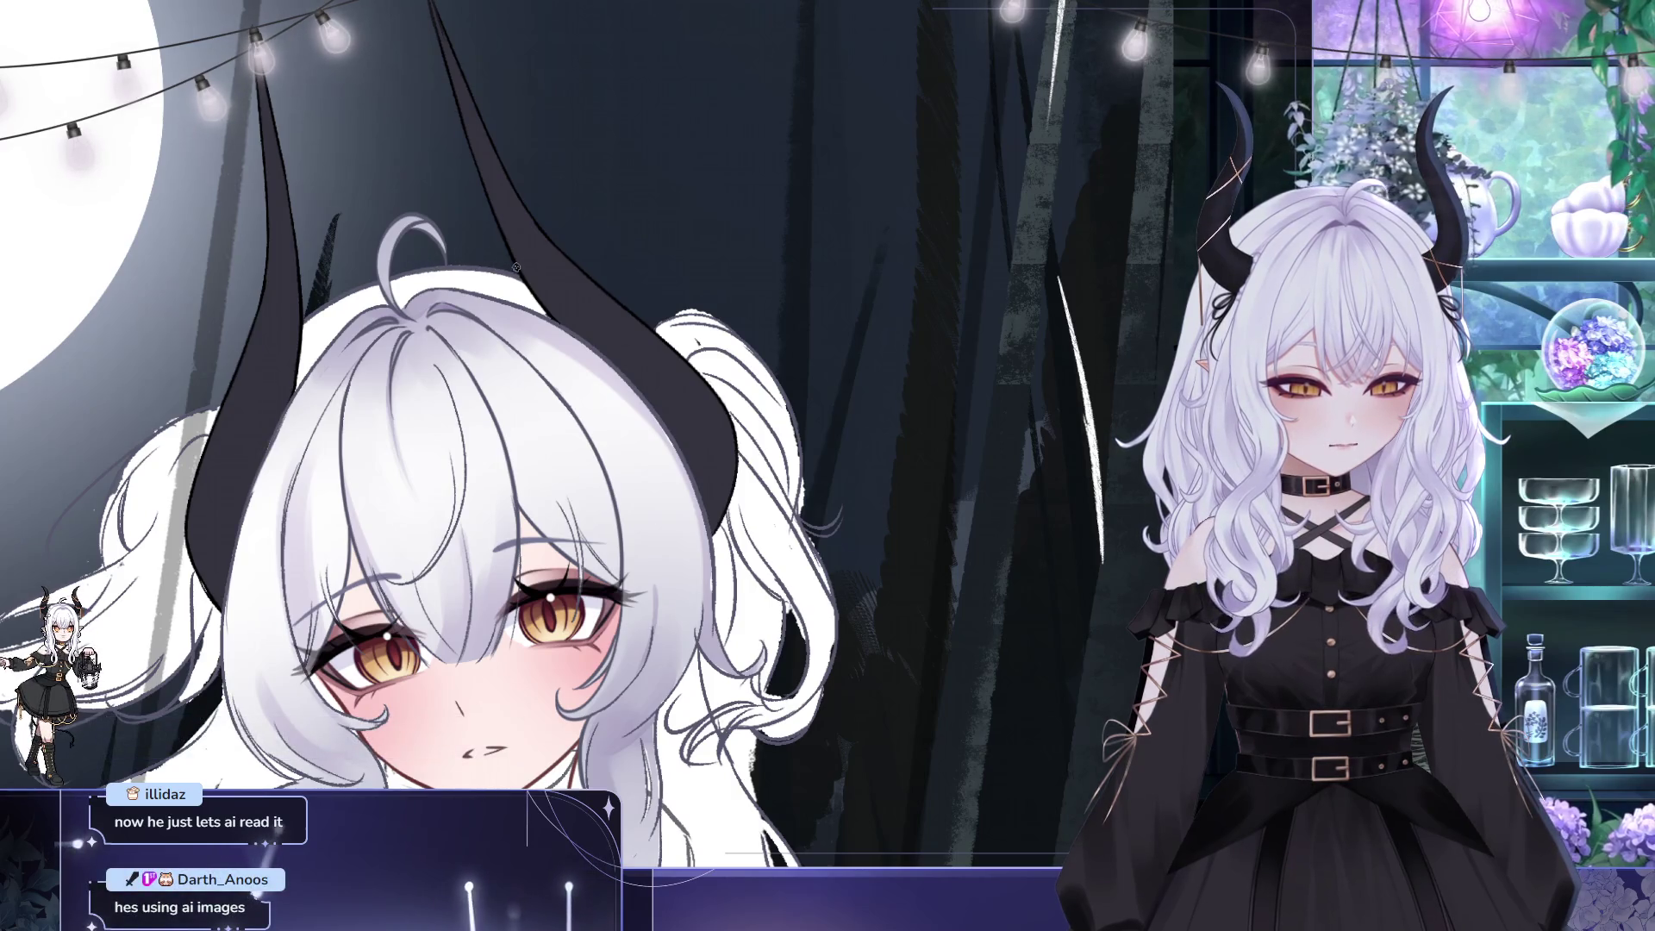
- Zoom out to the full illustration, then reframe on the girl's head, scarf and upper coat
scroll(589, 245, down, 3)
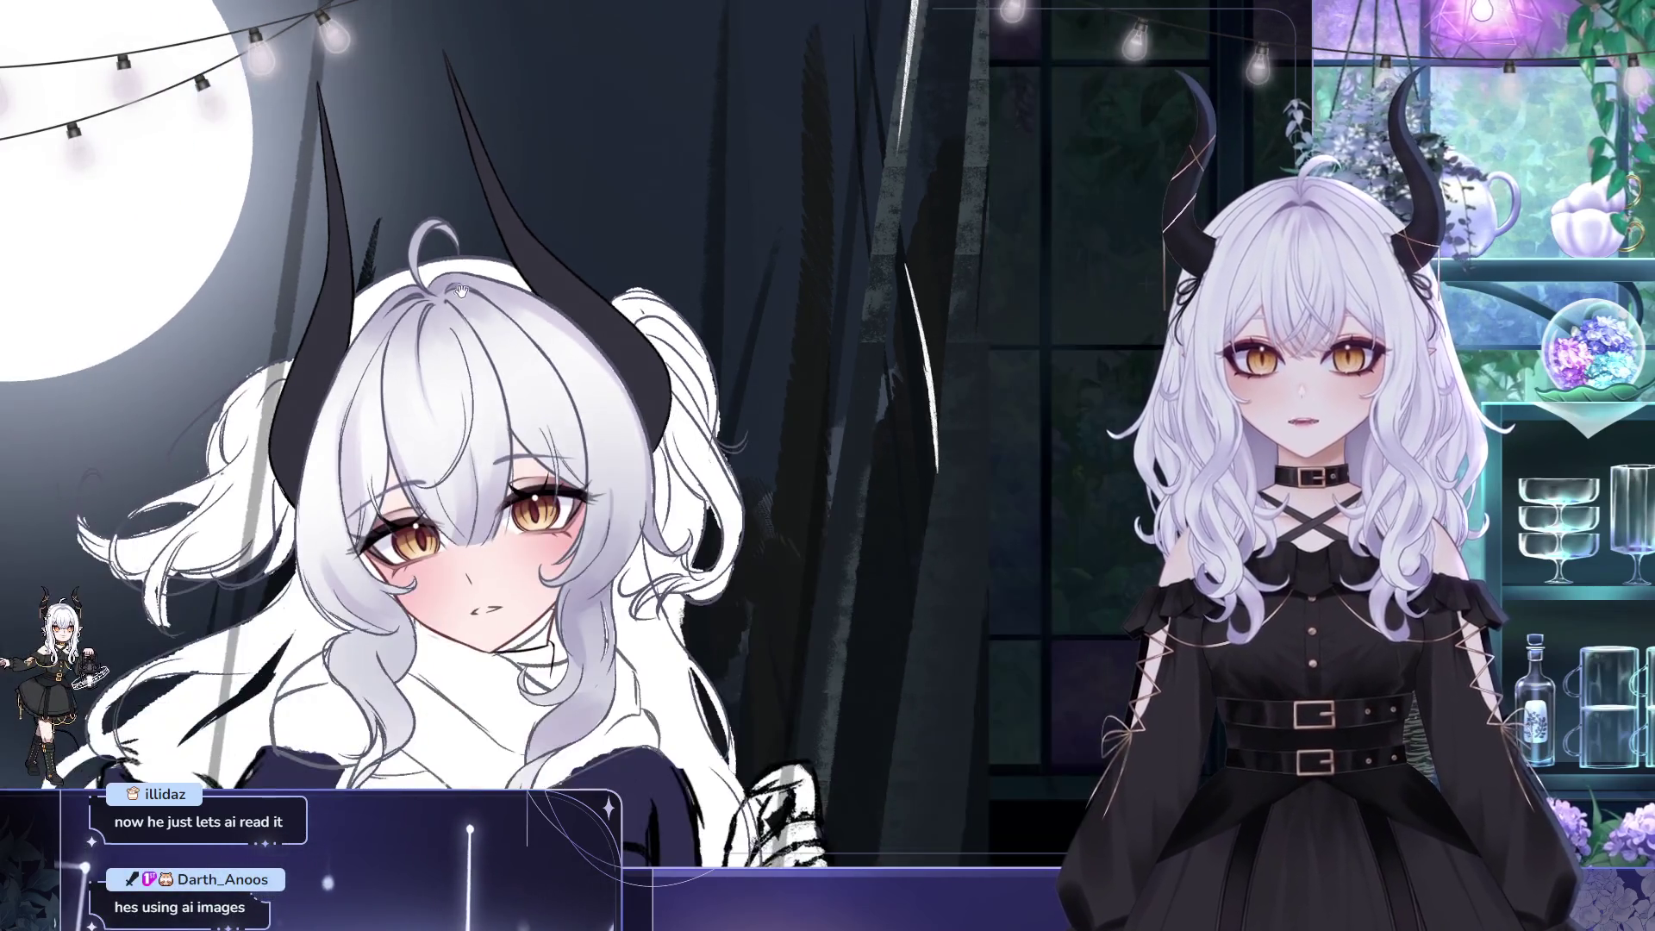
drag(405, 250, 357, 266)
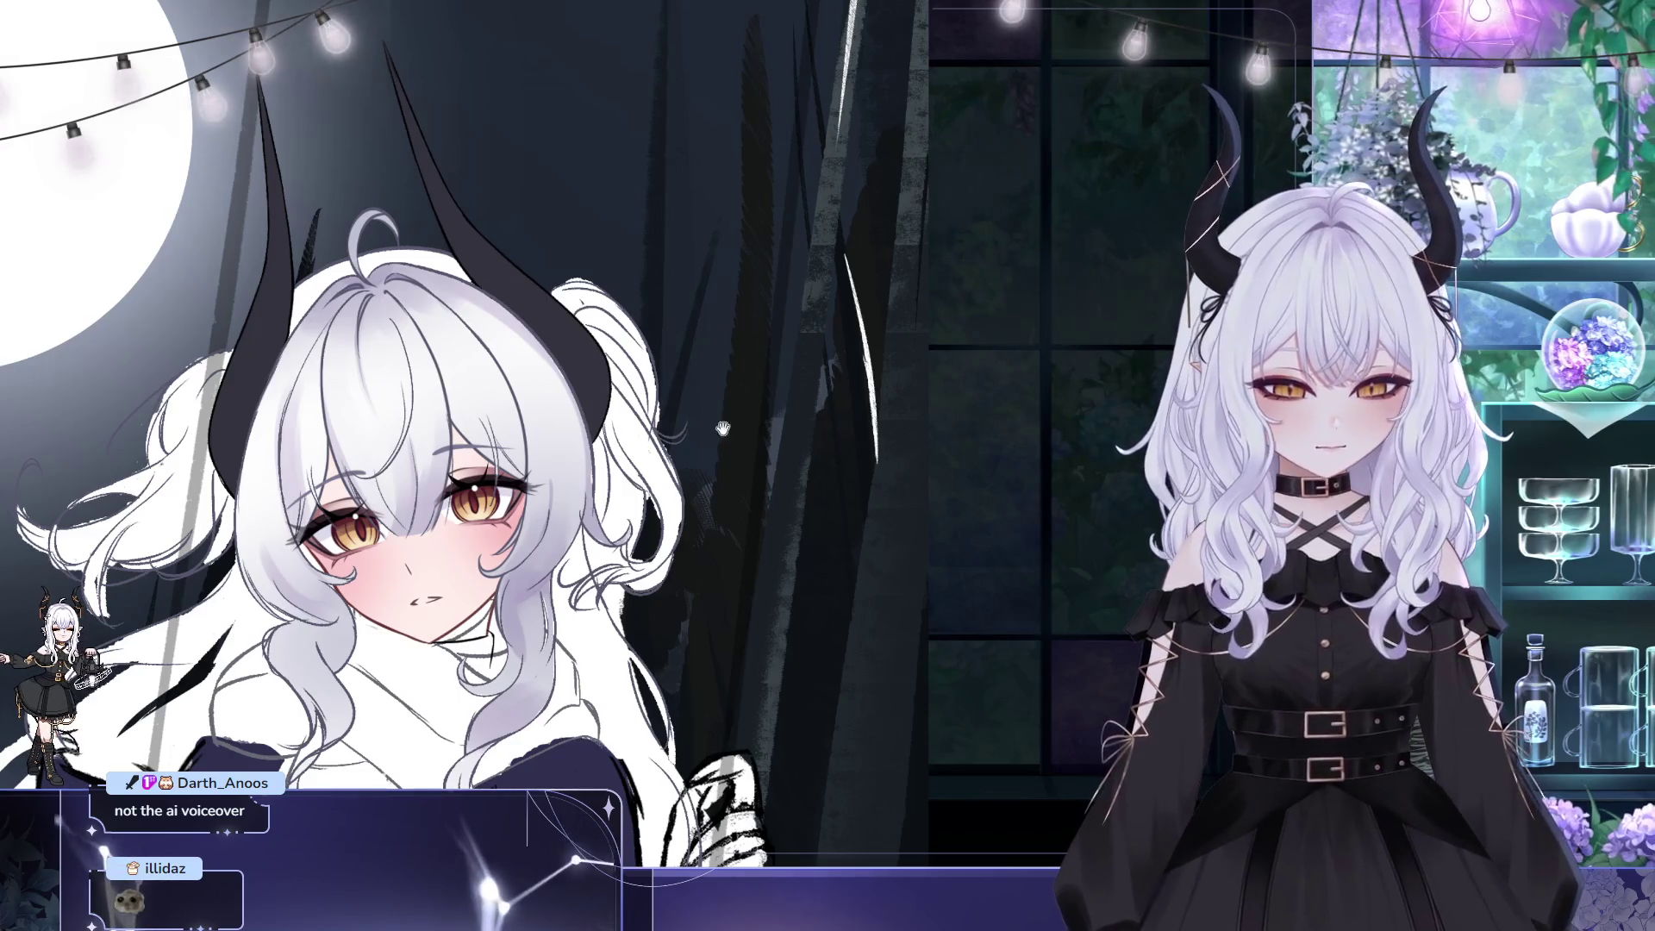
scroll(552, 431, down, 3)
scroll(551, 431, left, 3)
scroll(896, 256, up, 3)
scroll(896, 256, right, 3)
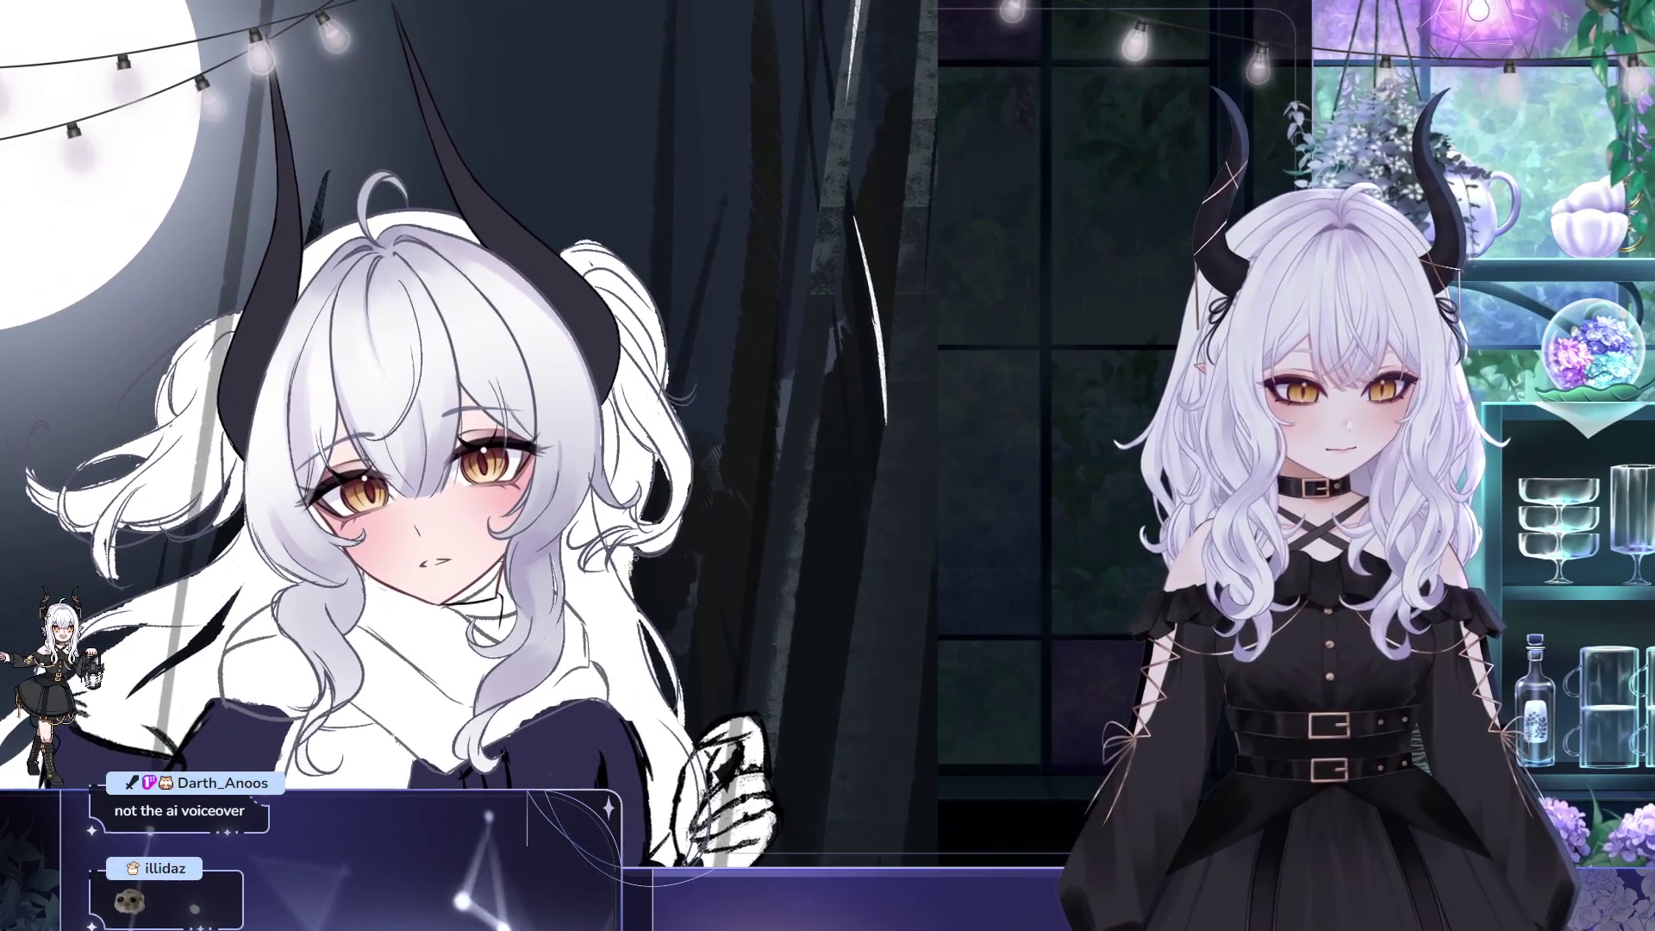
scroll(469, 431, down, 5)
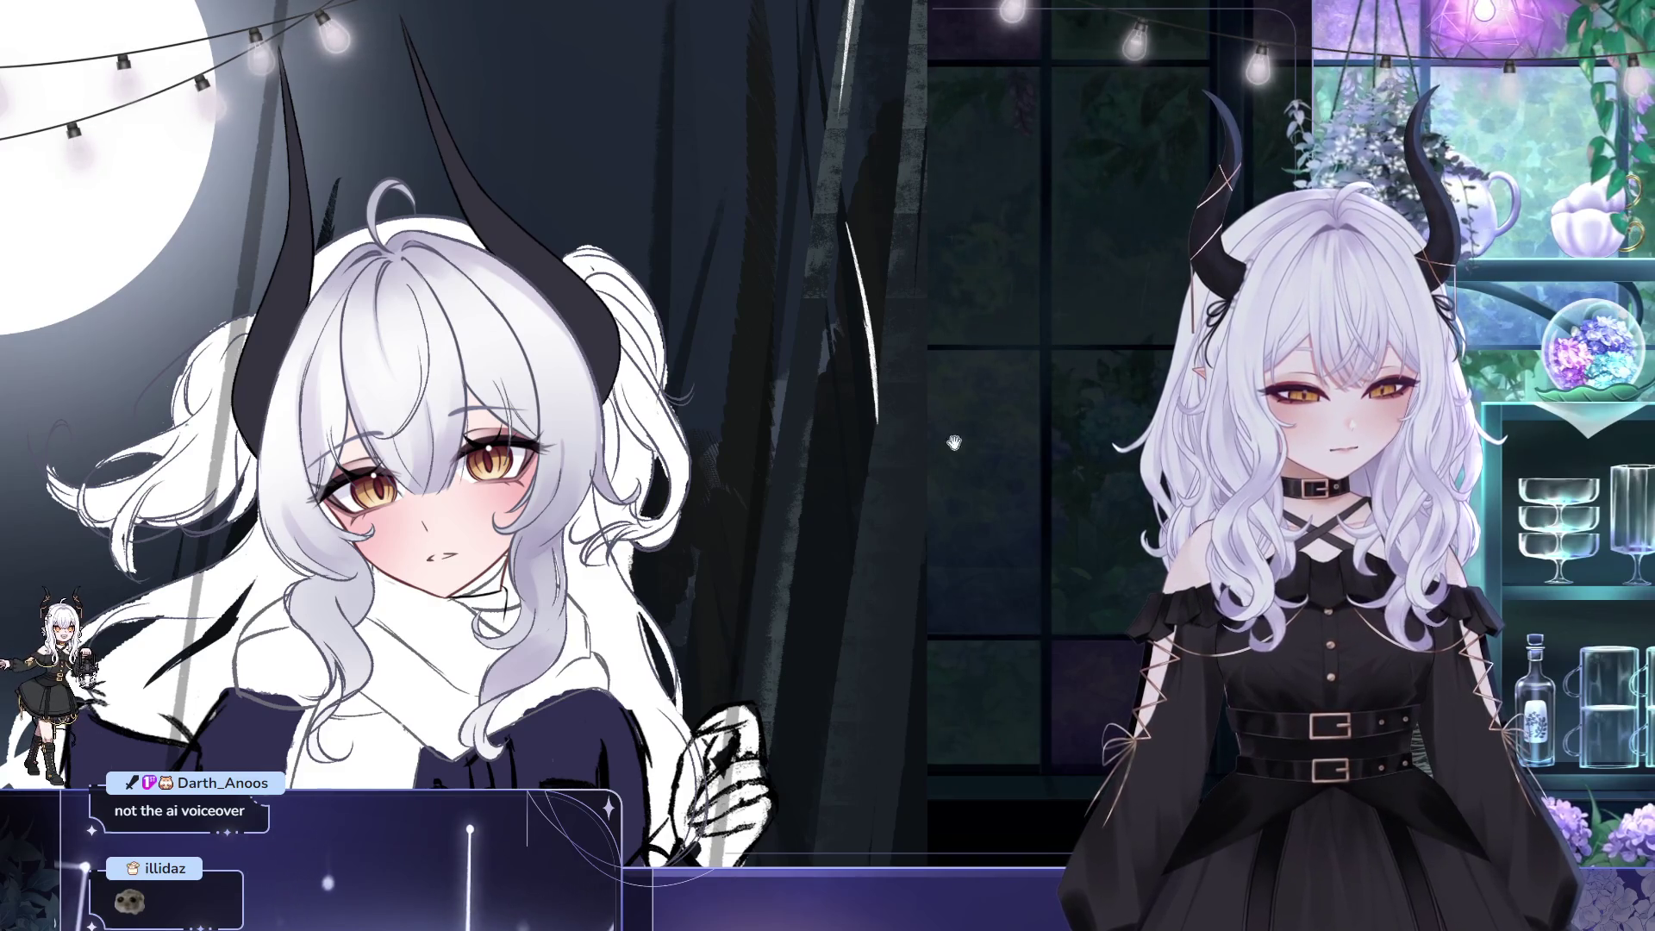
drag(991, 440, 956, 405)
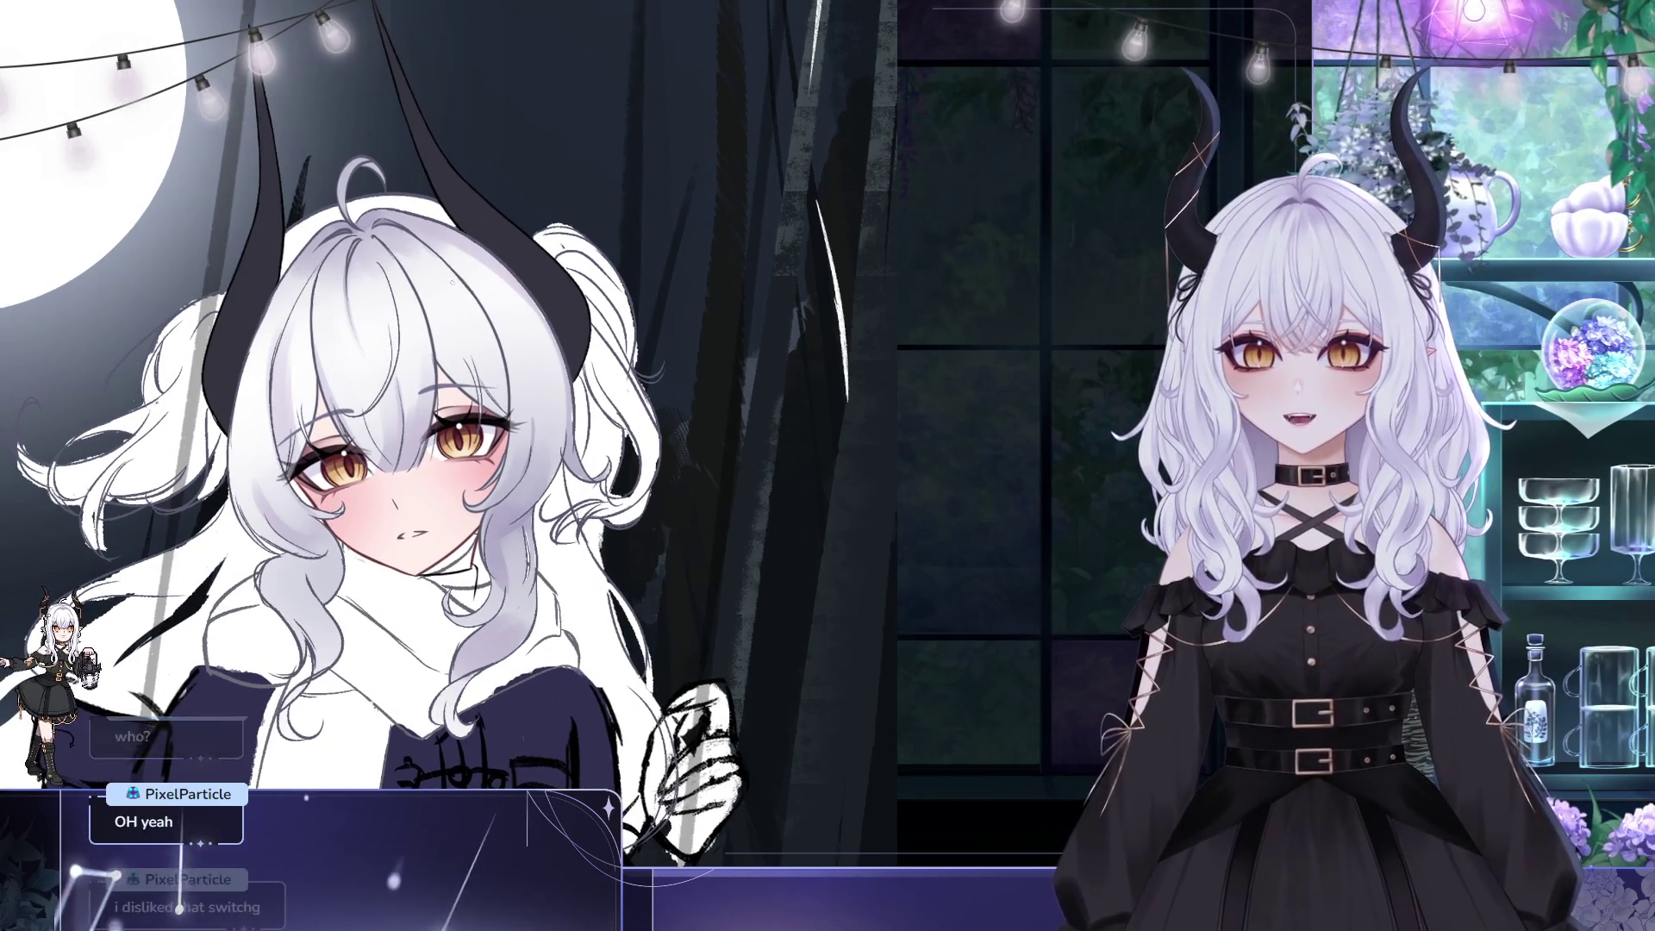
scroll(406, 446, up, 2)
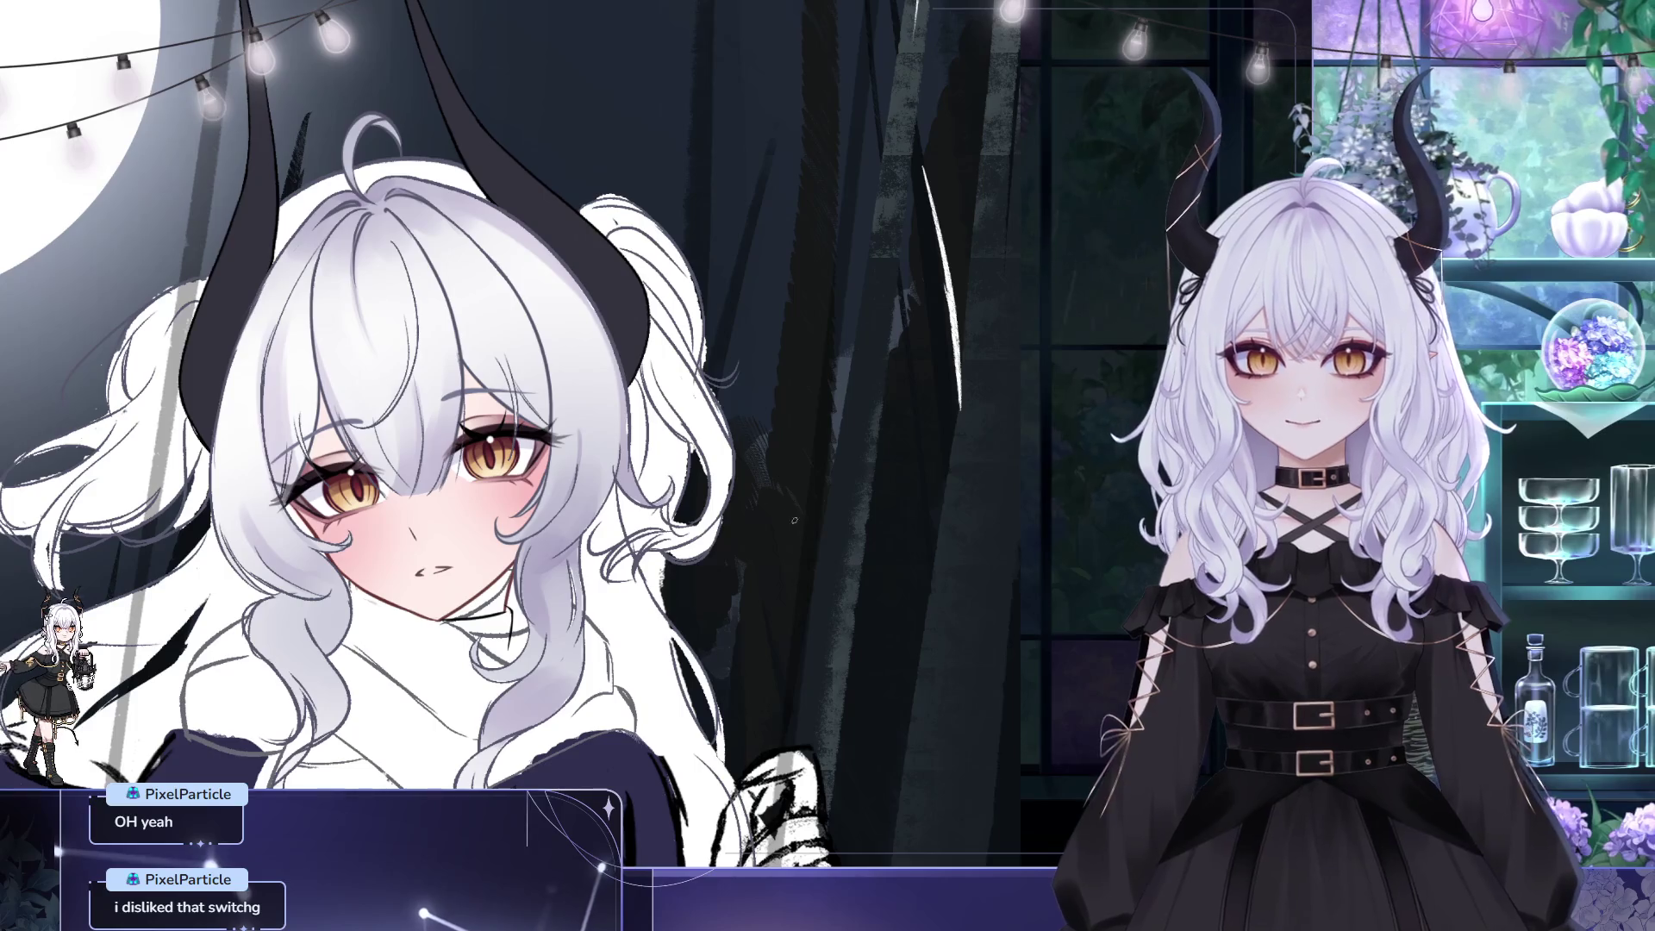
scroll(786, 337, down, 3)
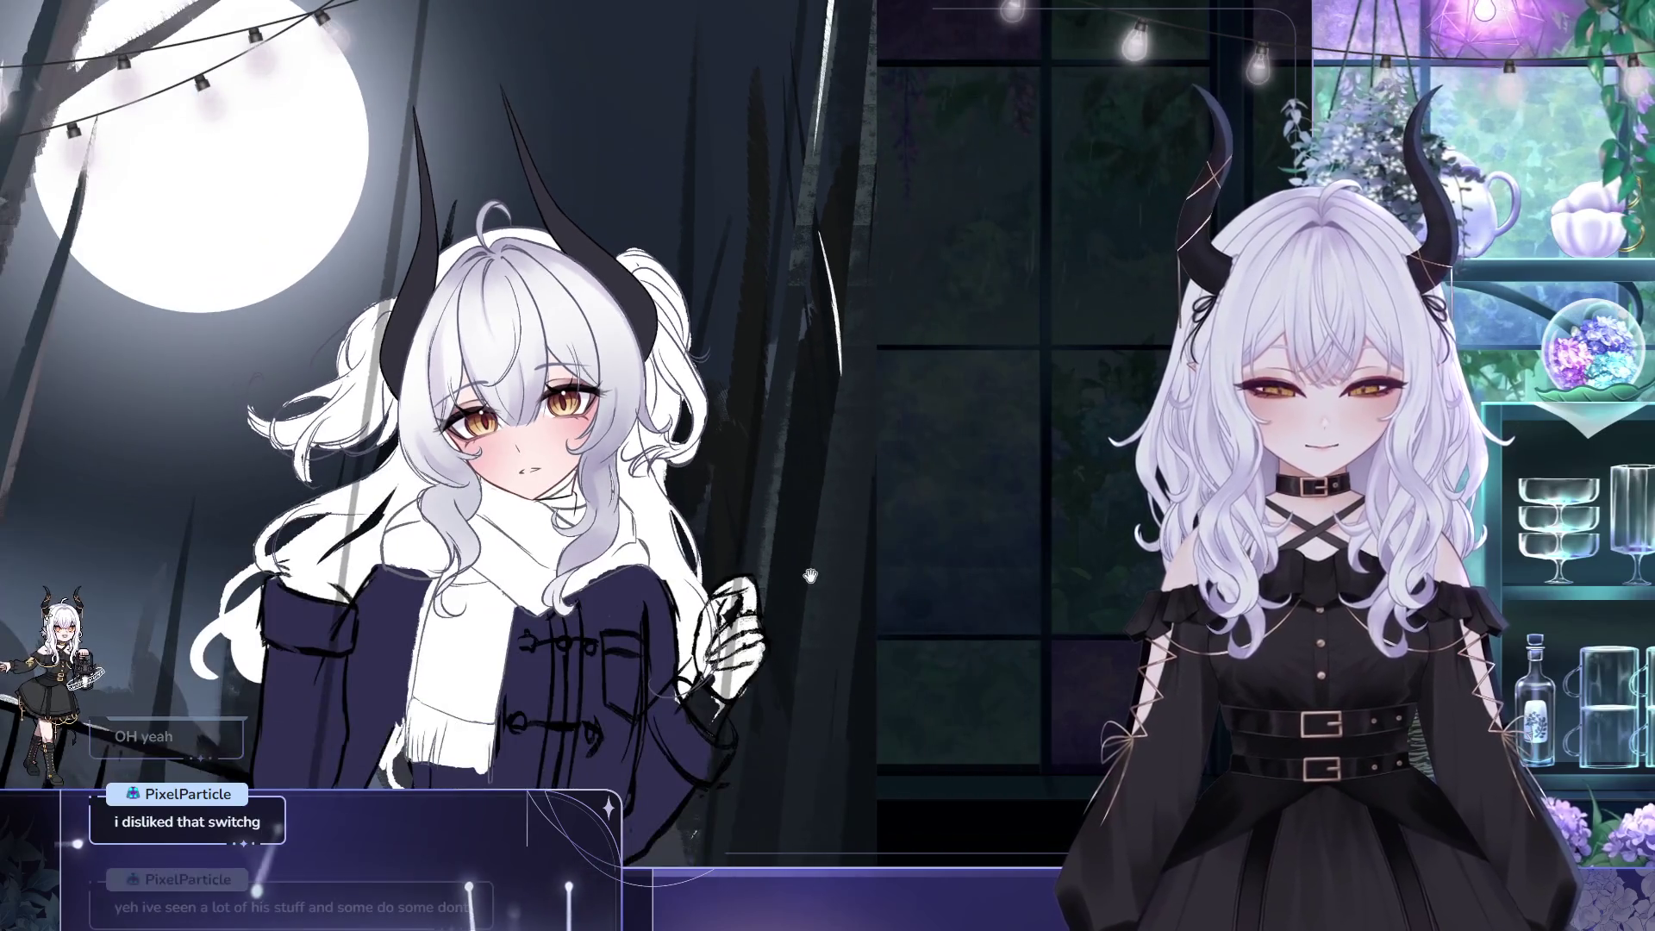
scroll(808, 476, down, 1)
mouse_move(541, 373)
mouse_down()
mouse_move(482, 362)
mouse_move(403, 442)
mouse_up()
scroll(403, 442, up, 5)
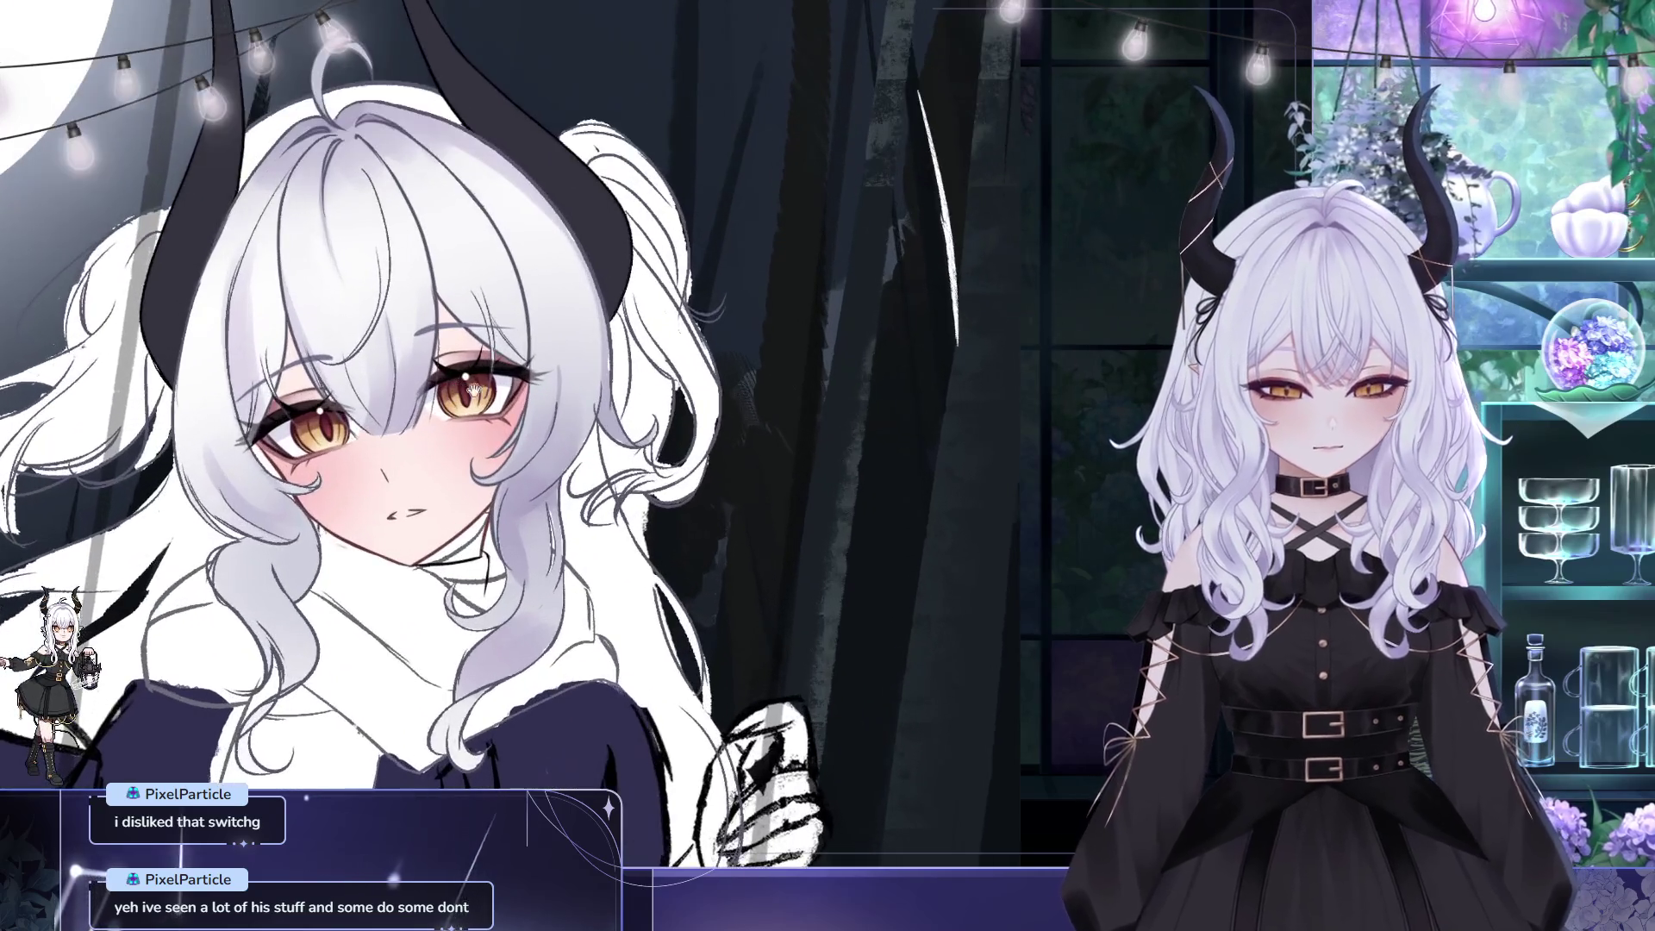
scroll(538, 363, down, 5)
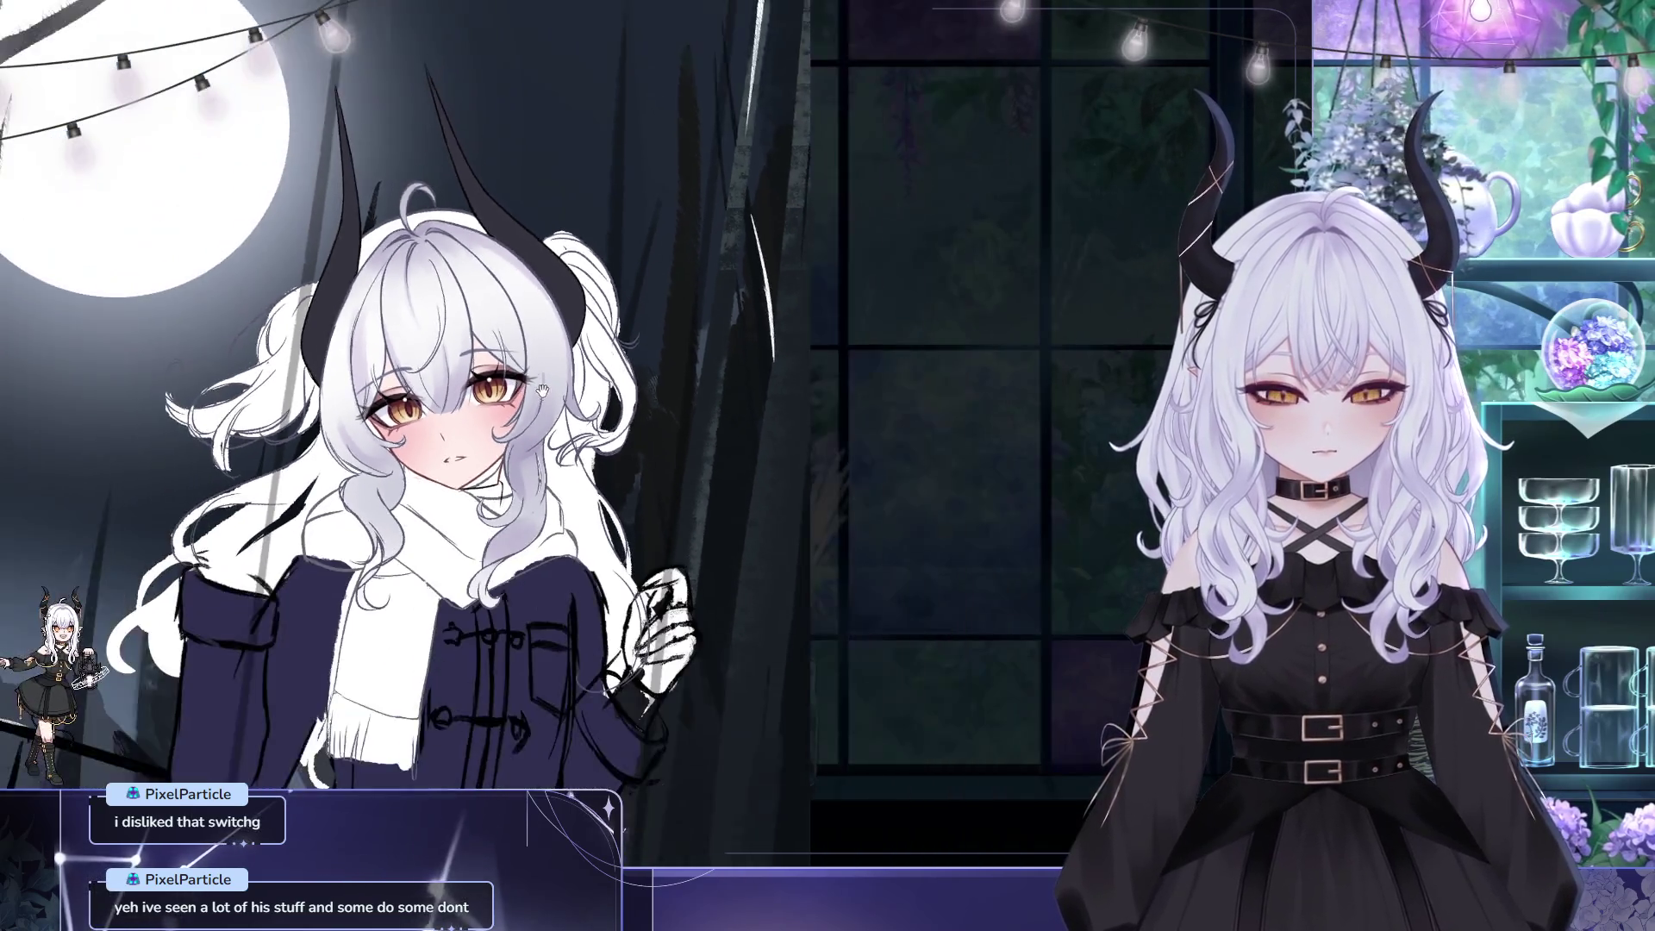
scroll(539, 363, up, 3)
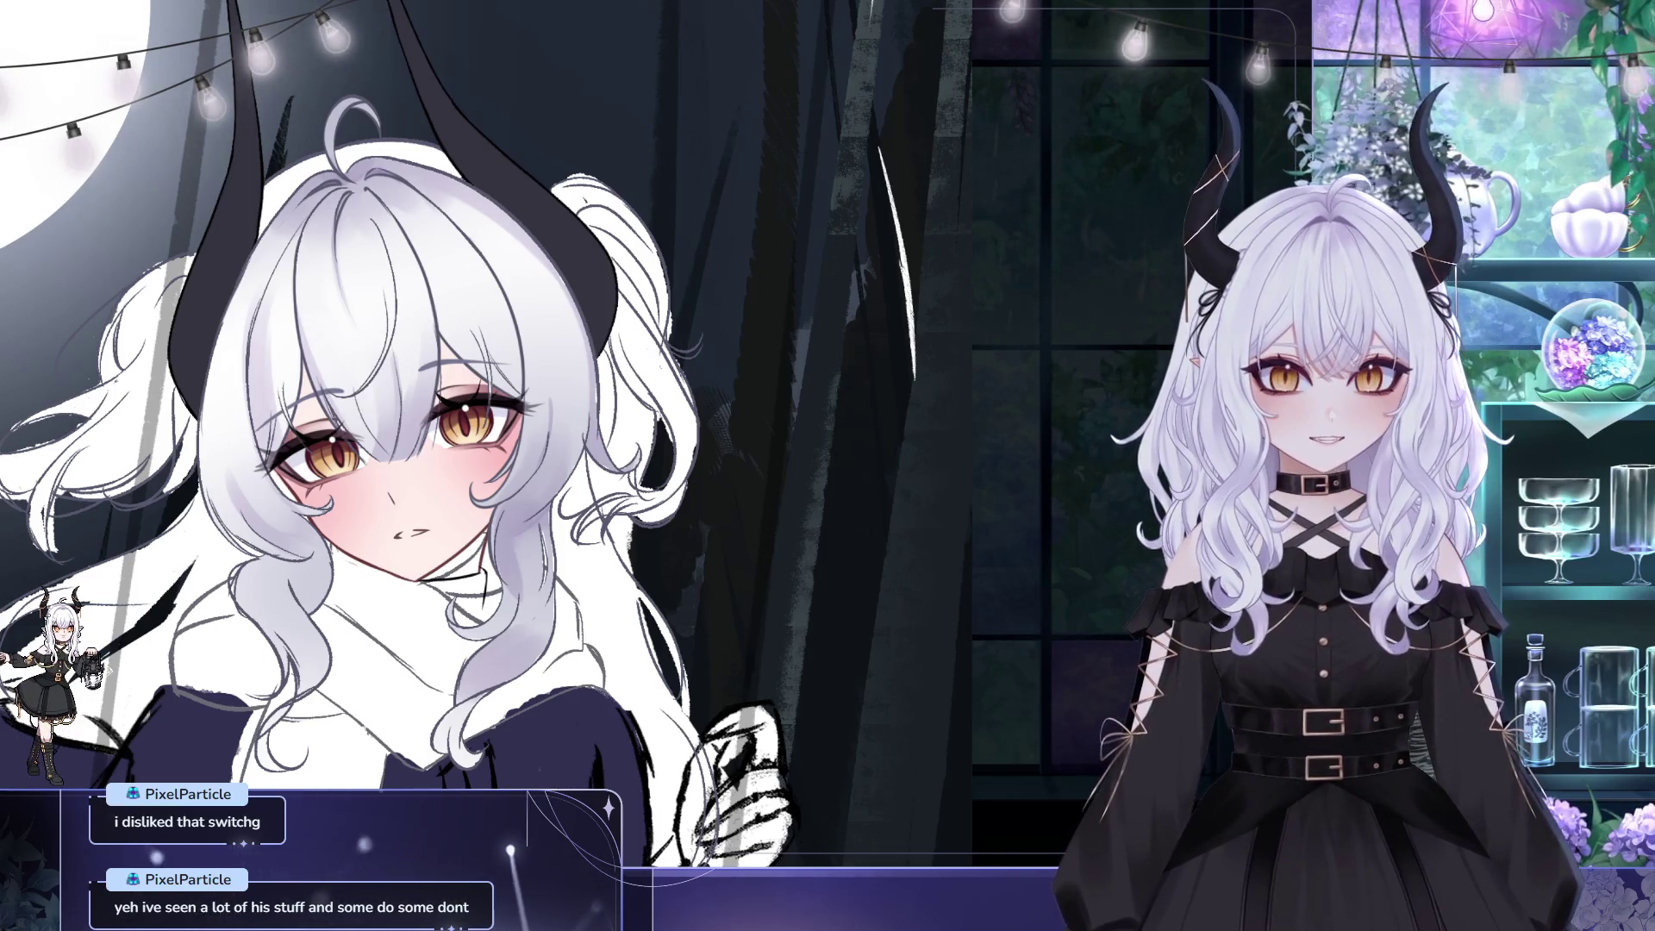
drag(1013, 457, 1040, 459)
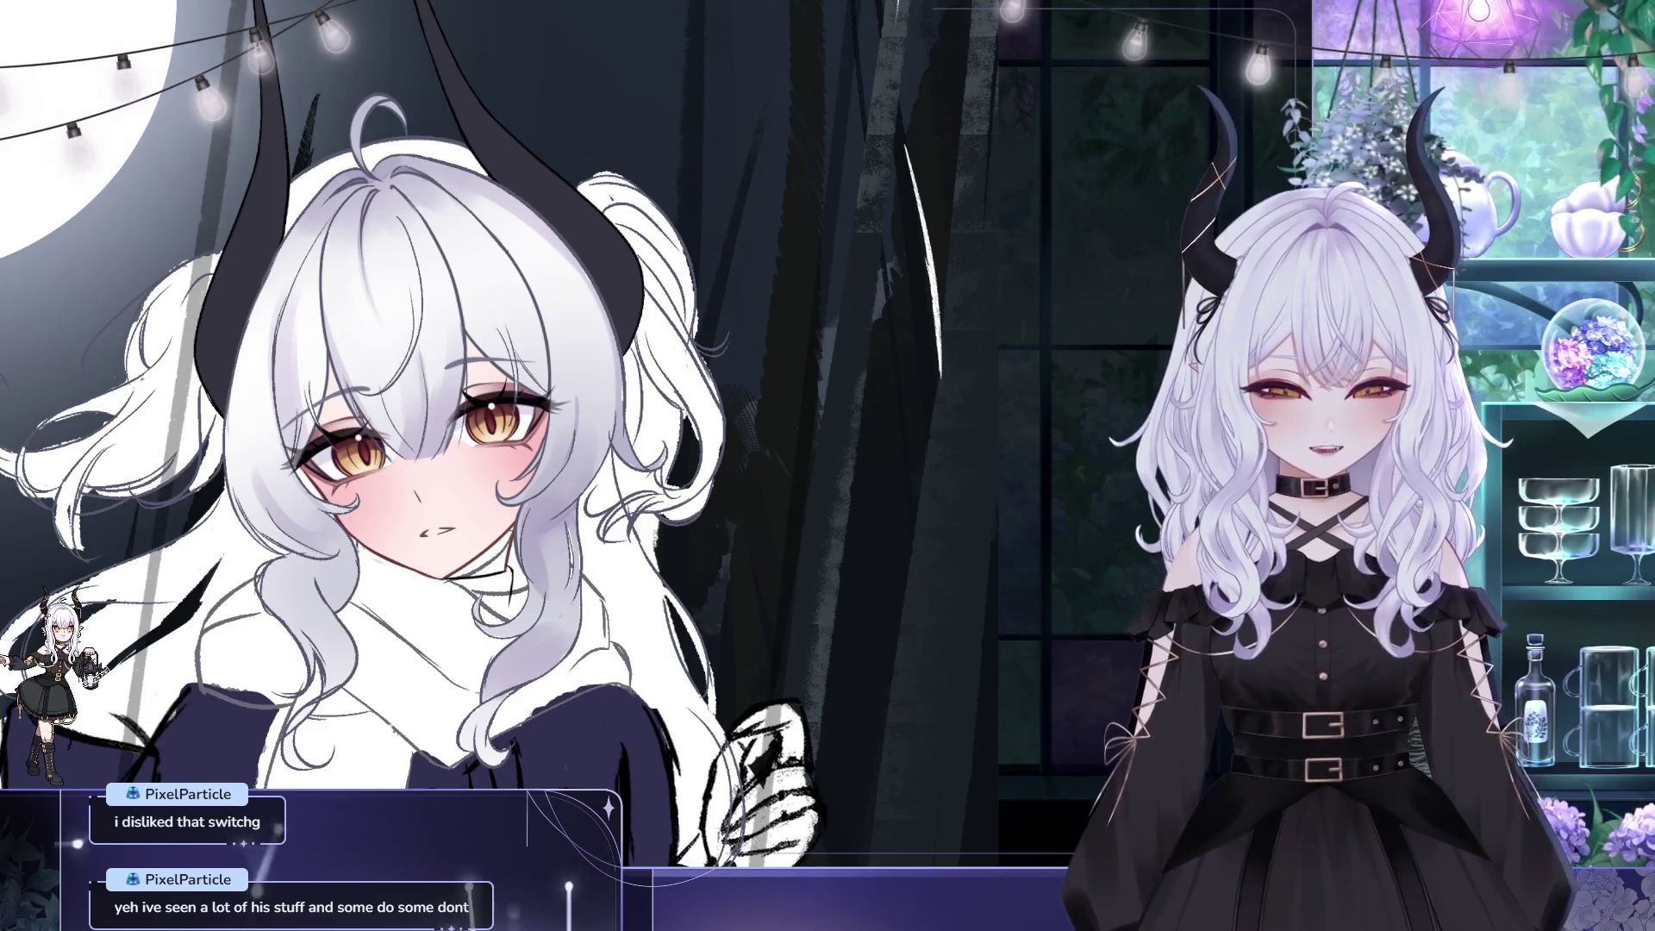
- Lasso the girl's left eye, free-transform it with Ctrl+T to adjust size and placement, and commit
key(ctrl+t)
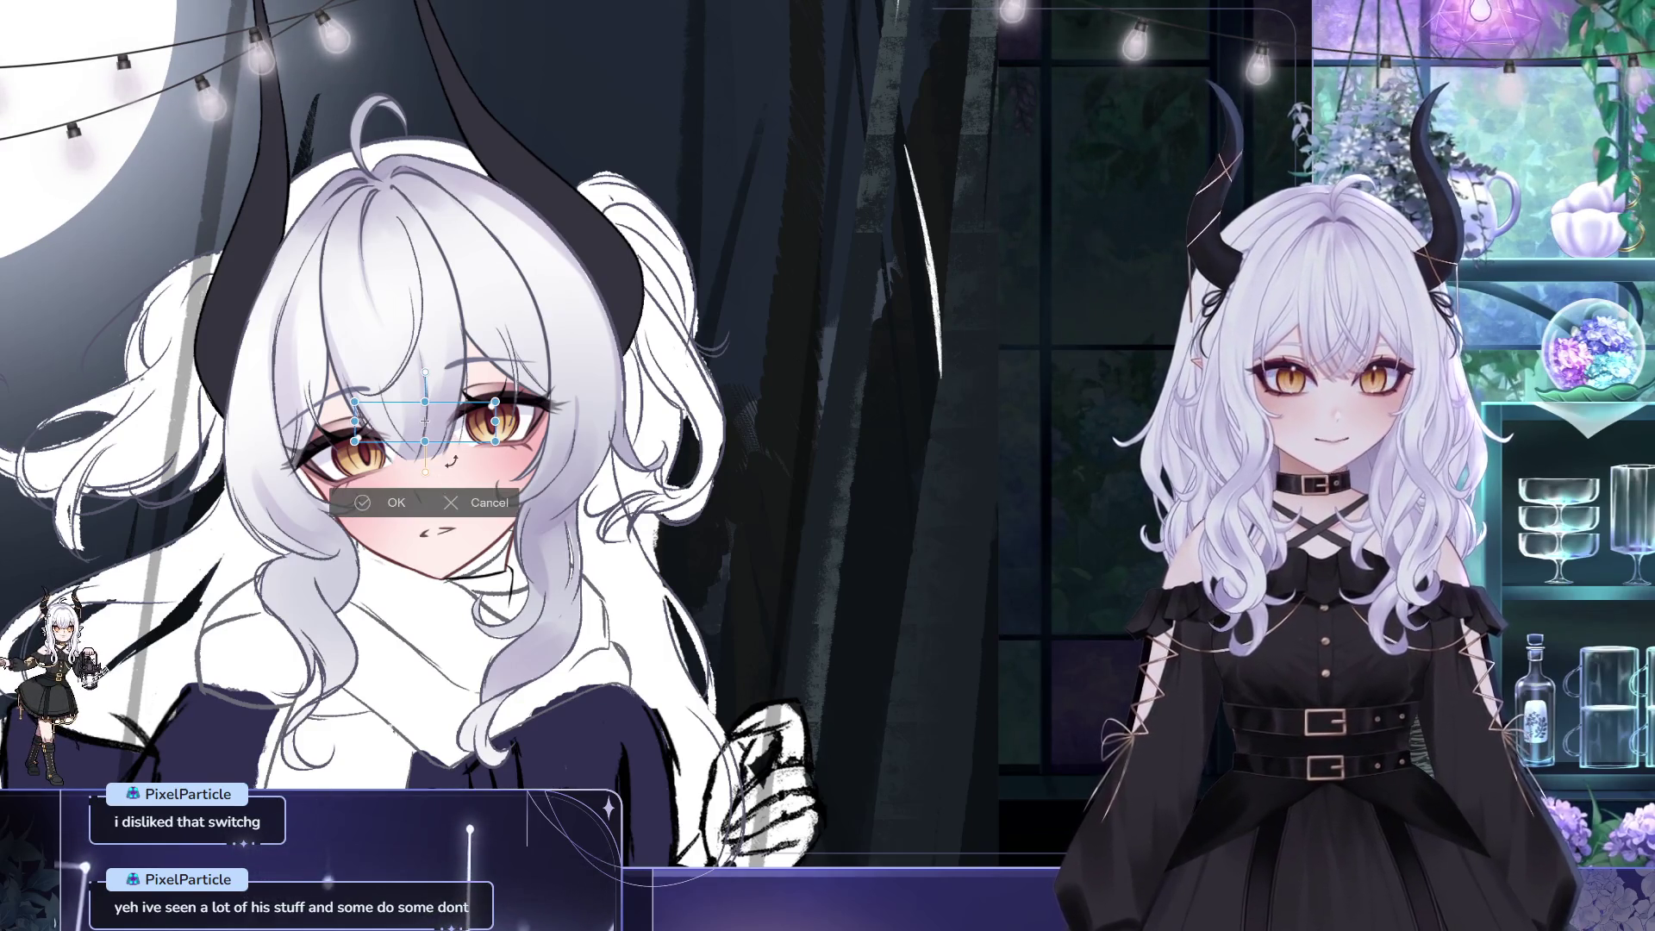
key(Return)
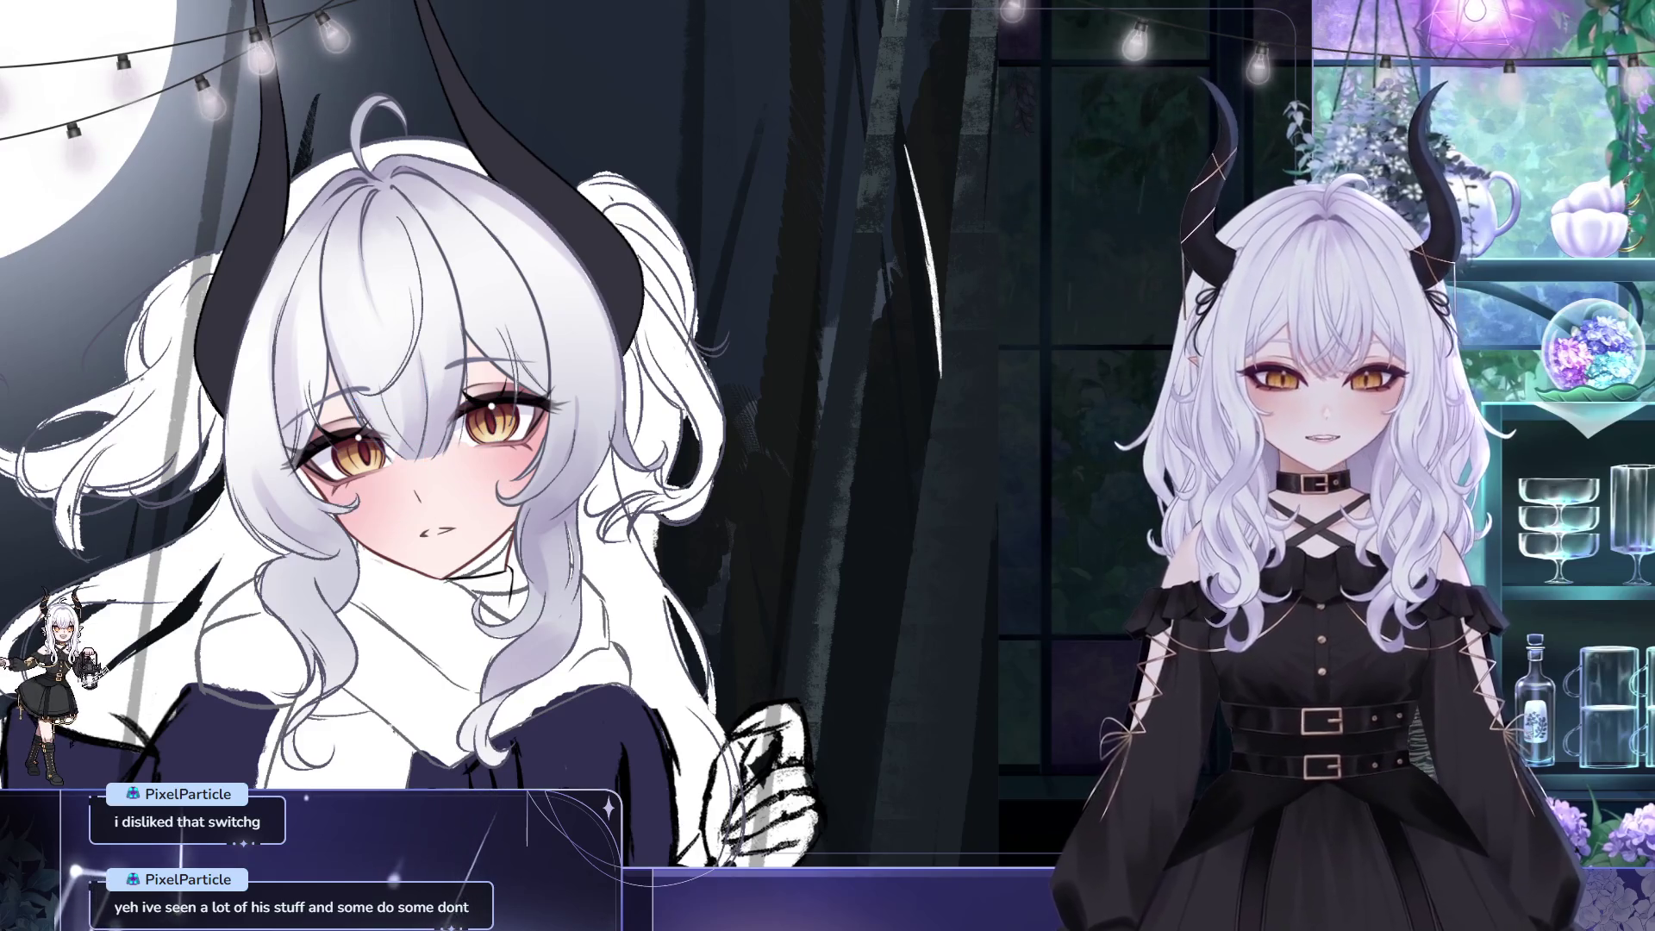
drag(345, 405, 556, 402)
key(ctrl+d)
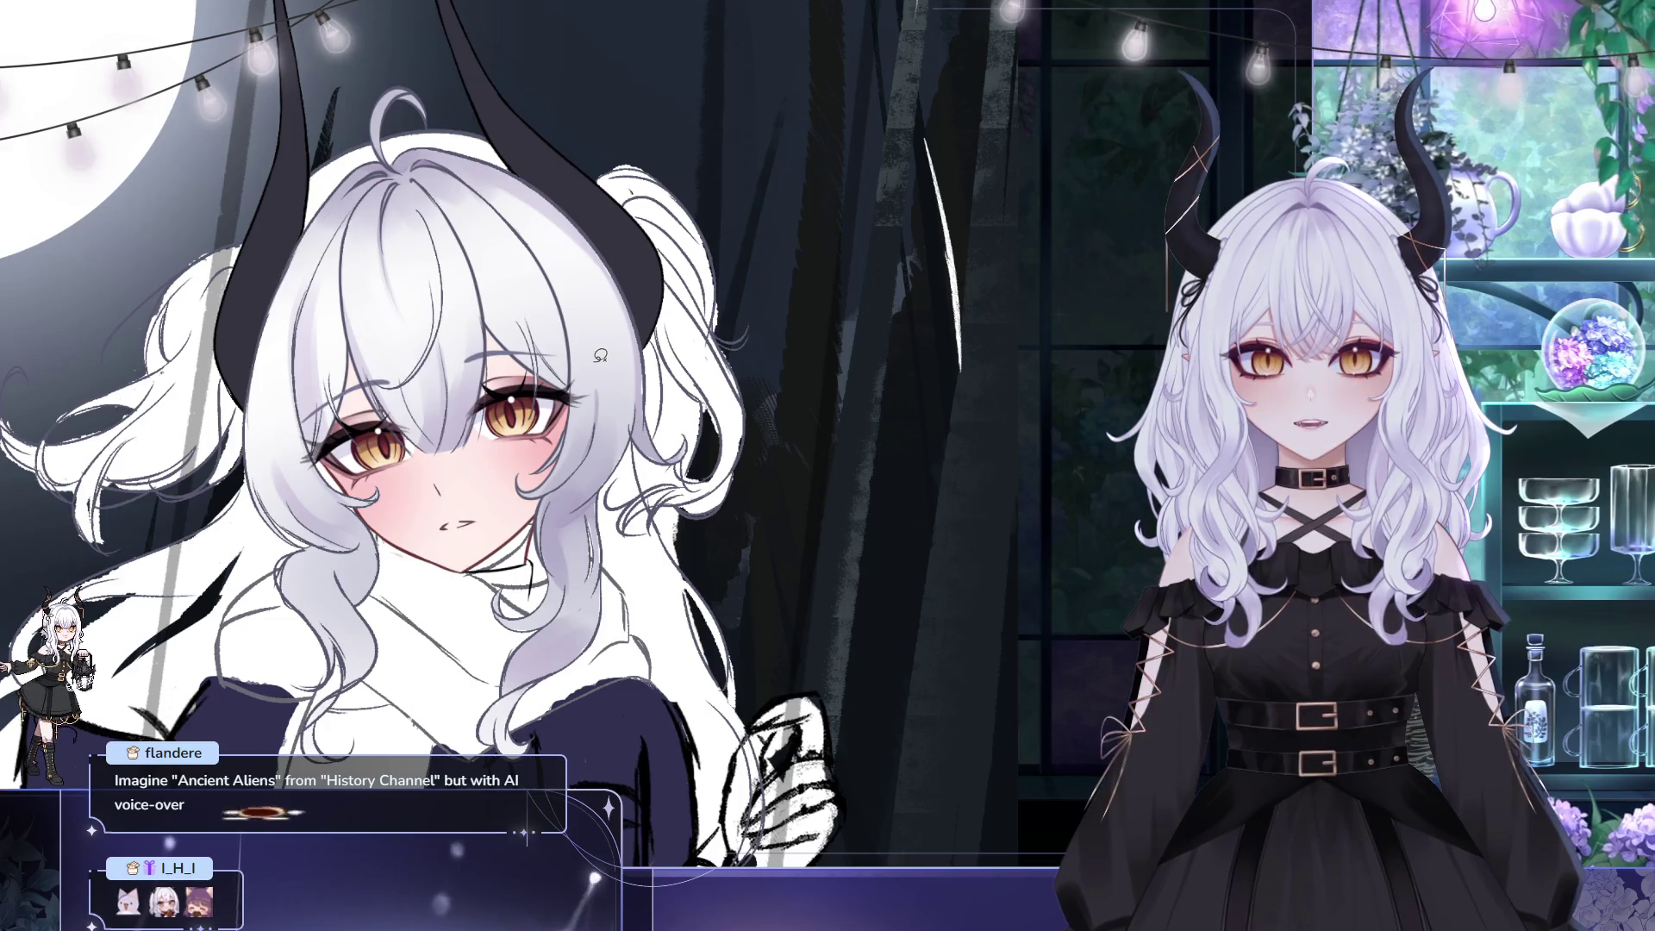
key(ctrl+t)
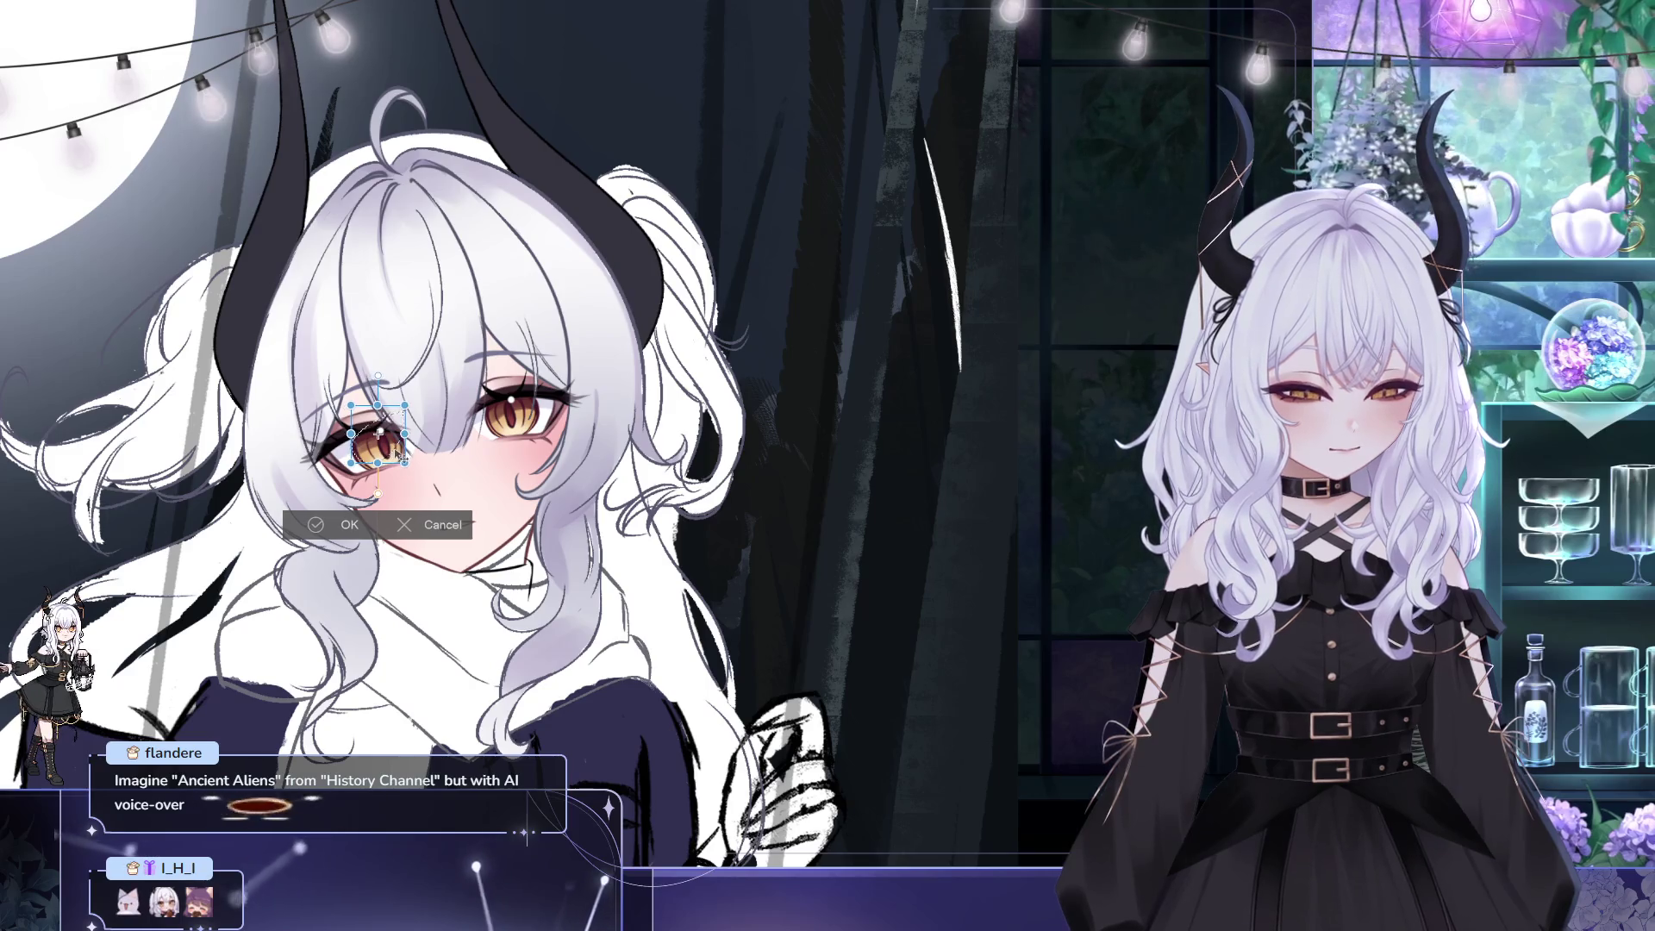
scroll(398, 450, down, 2)
key(Return)
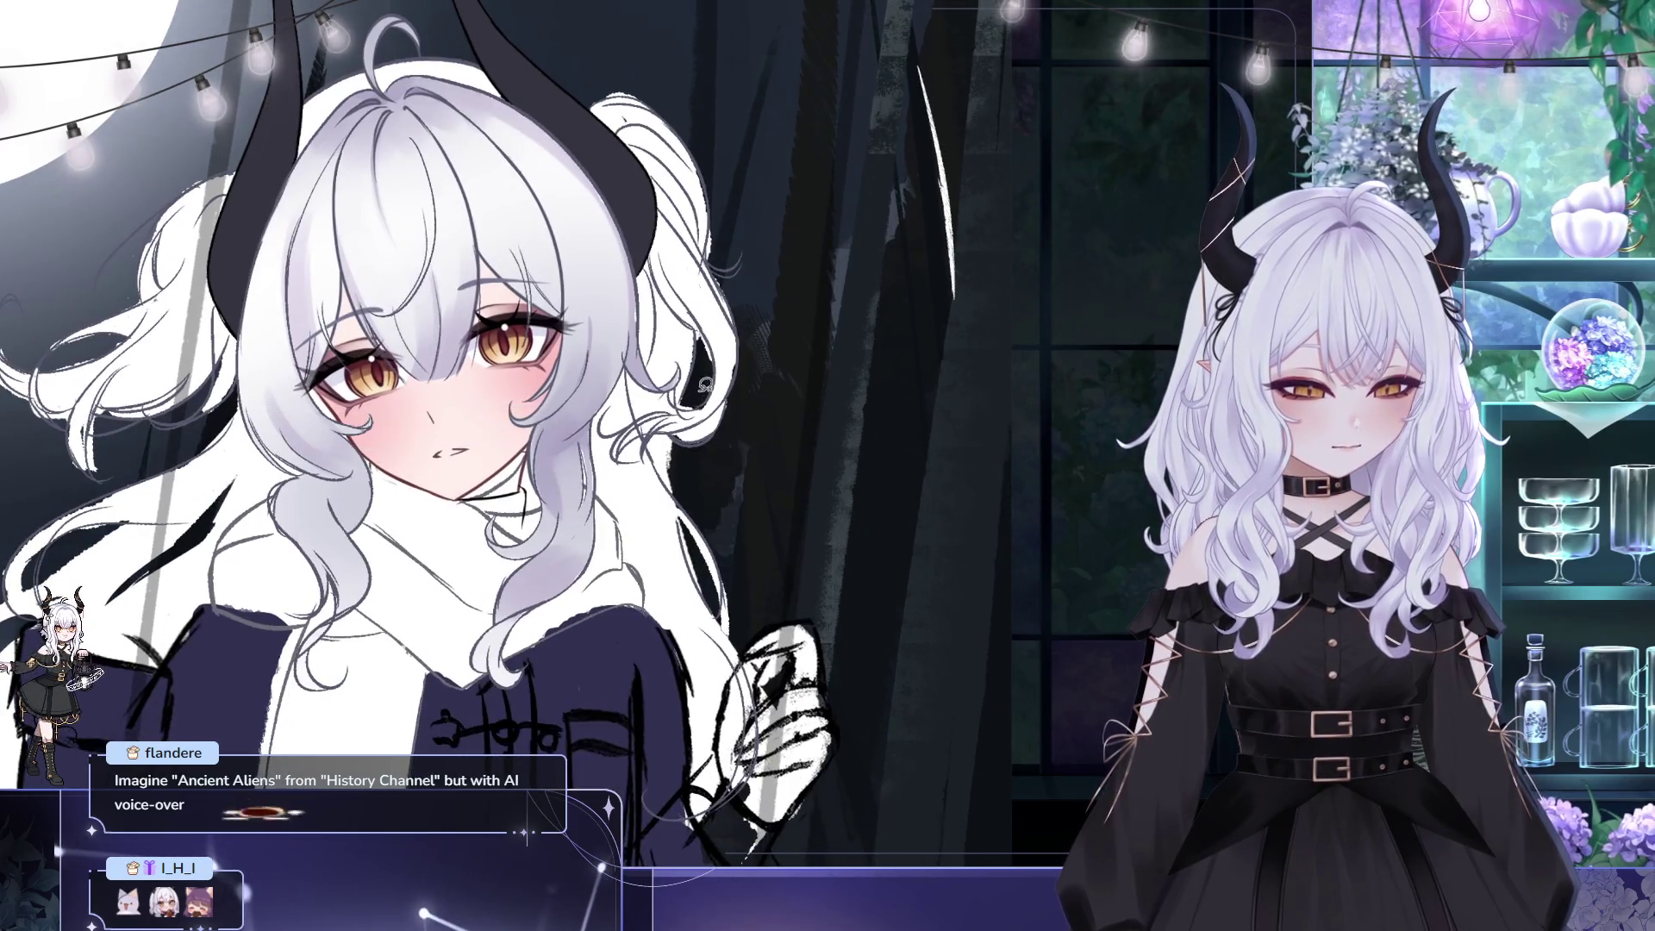
scroll(705, 385, up, 1)
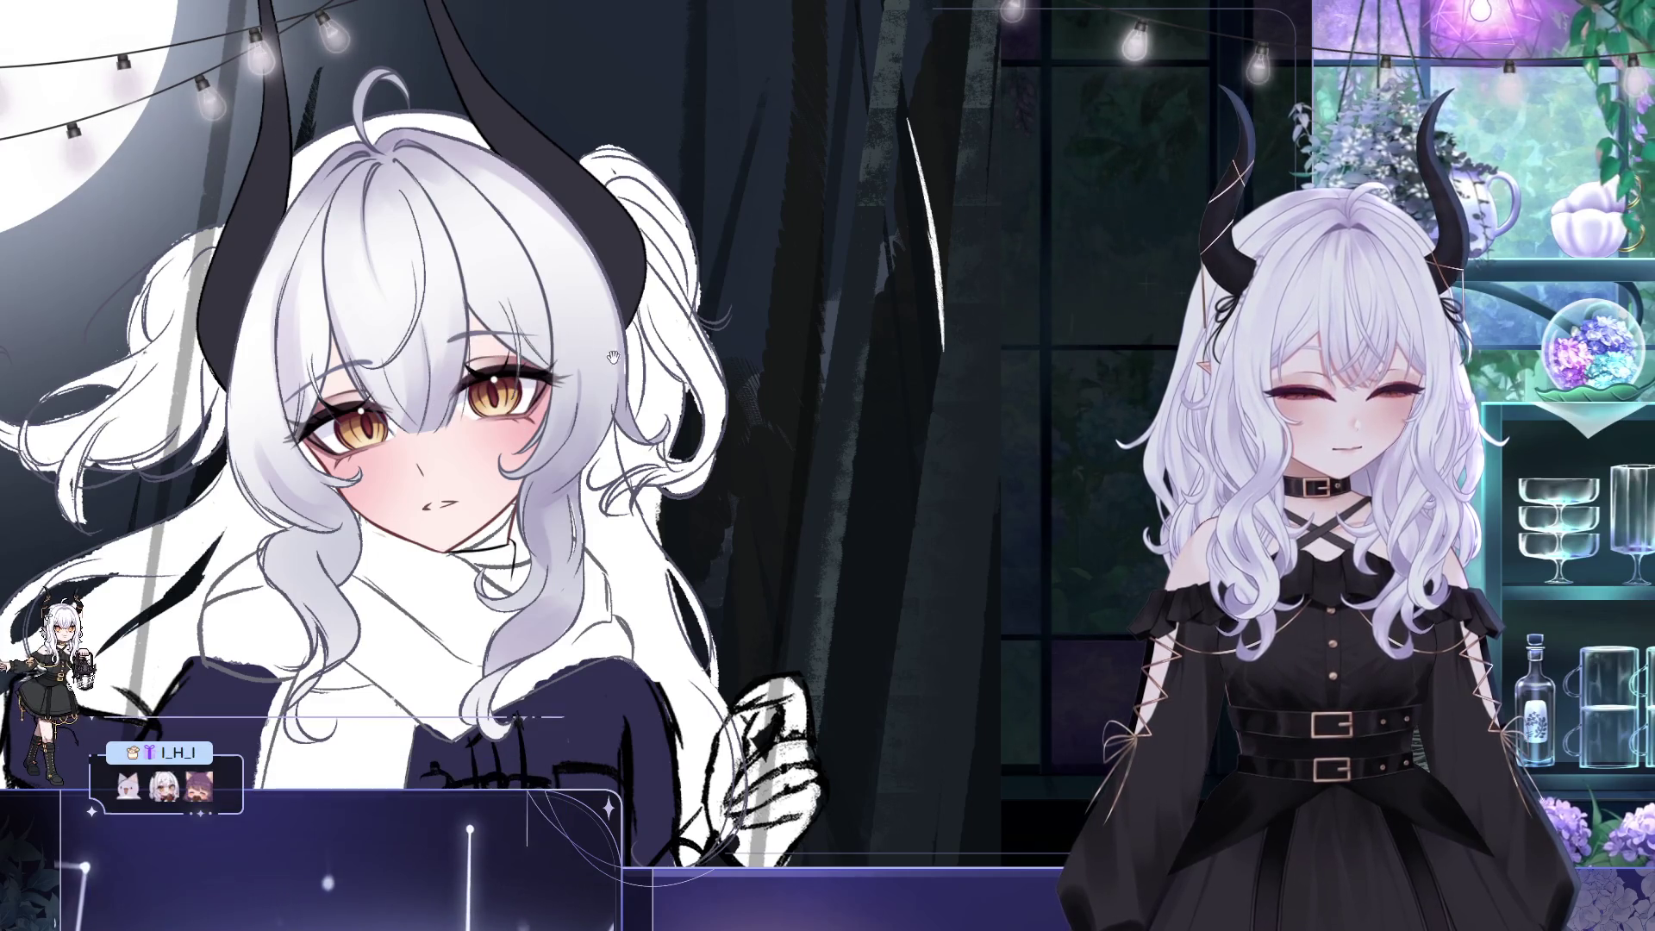
scroll(603, 348, down, 2)
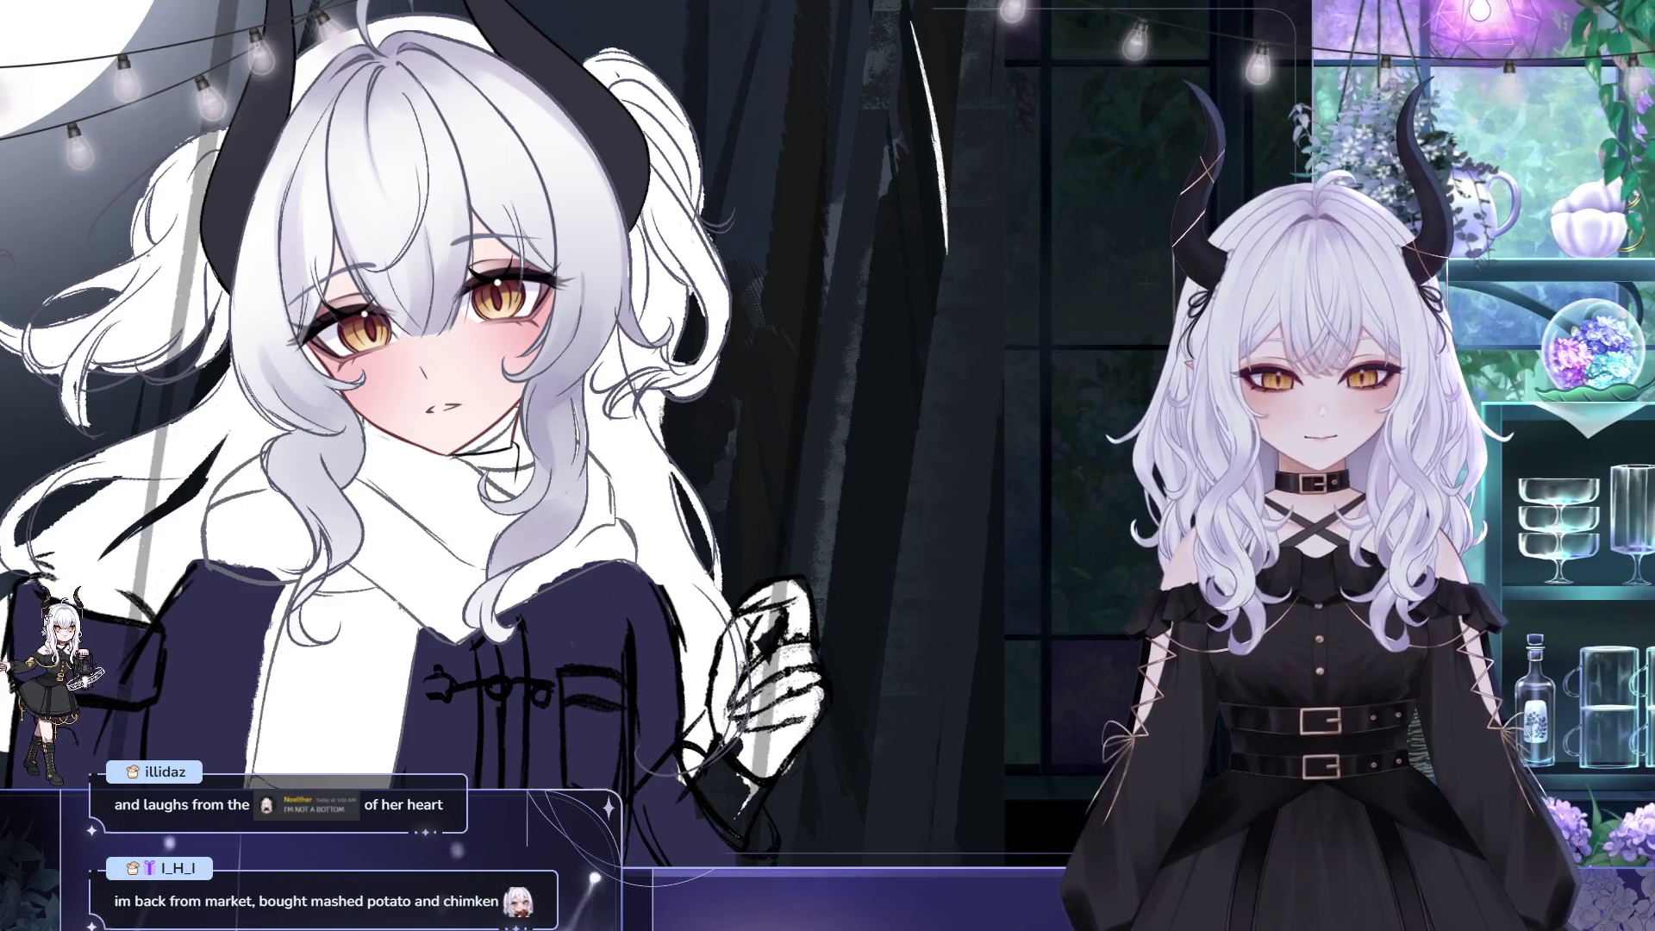
scroll(372, 209, down, 2)
- Zoom out to check proportions and undo the enlarged eye with Ctrl+Z
scroll(349, 388, down, 2)
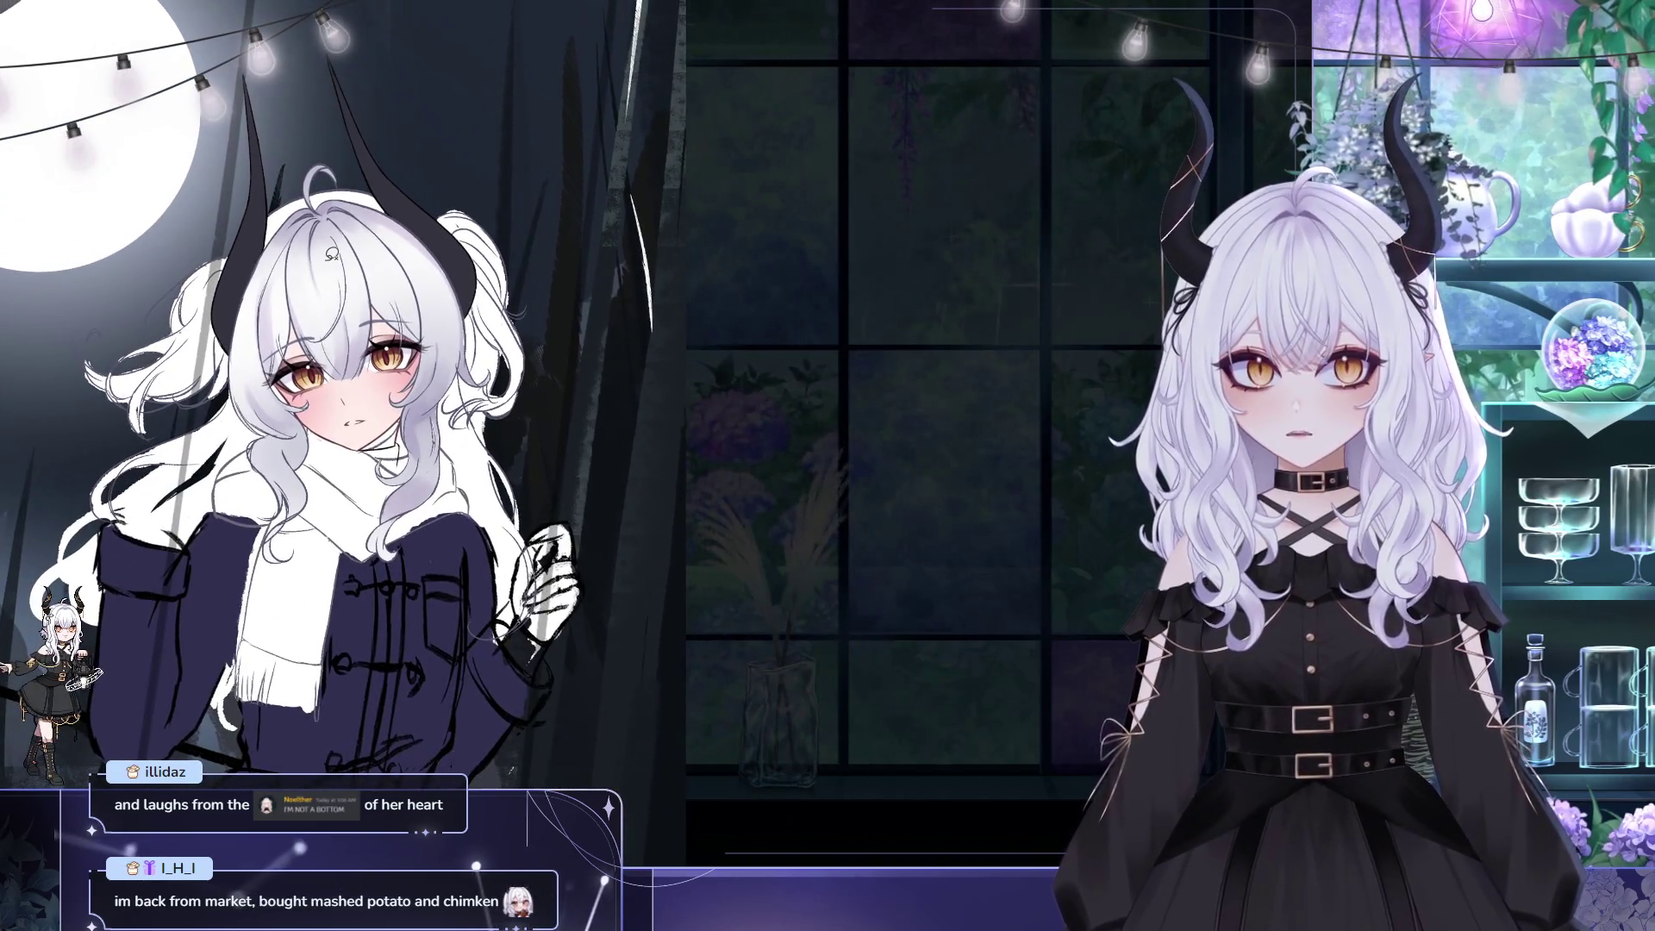
scroll(330, 255, down, 2)
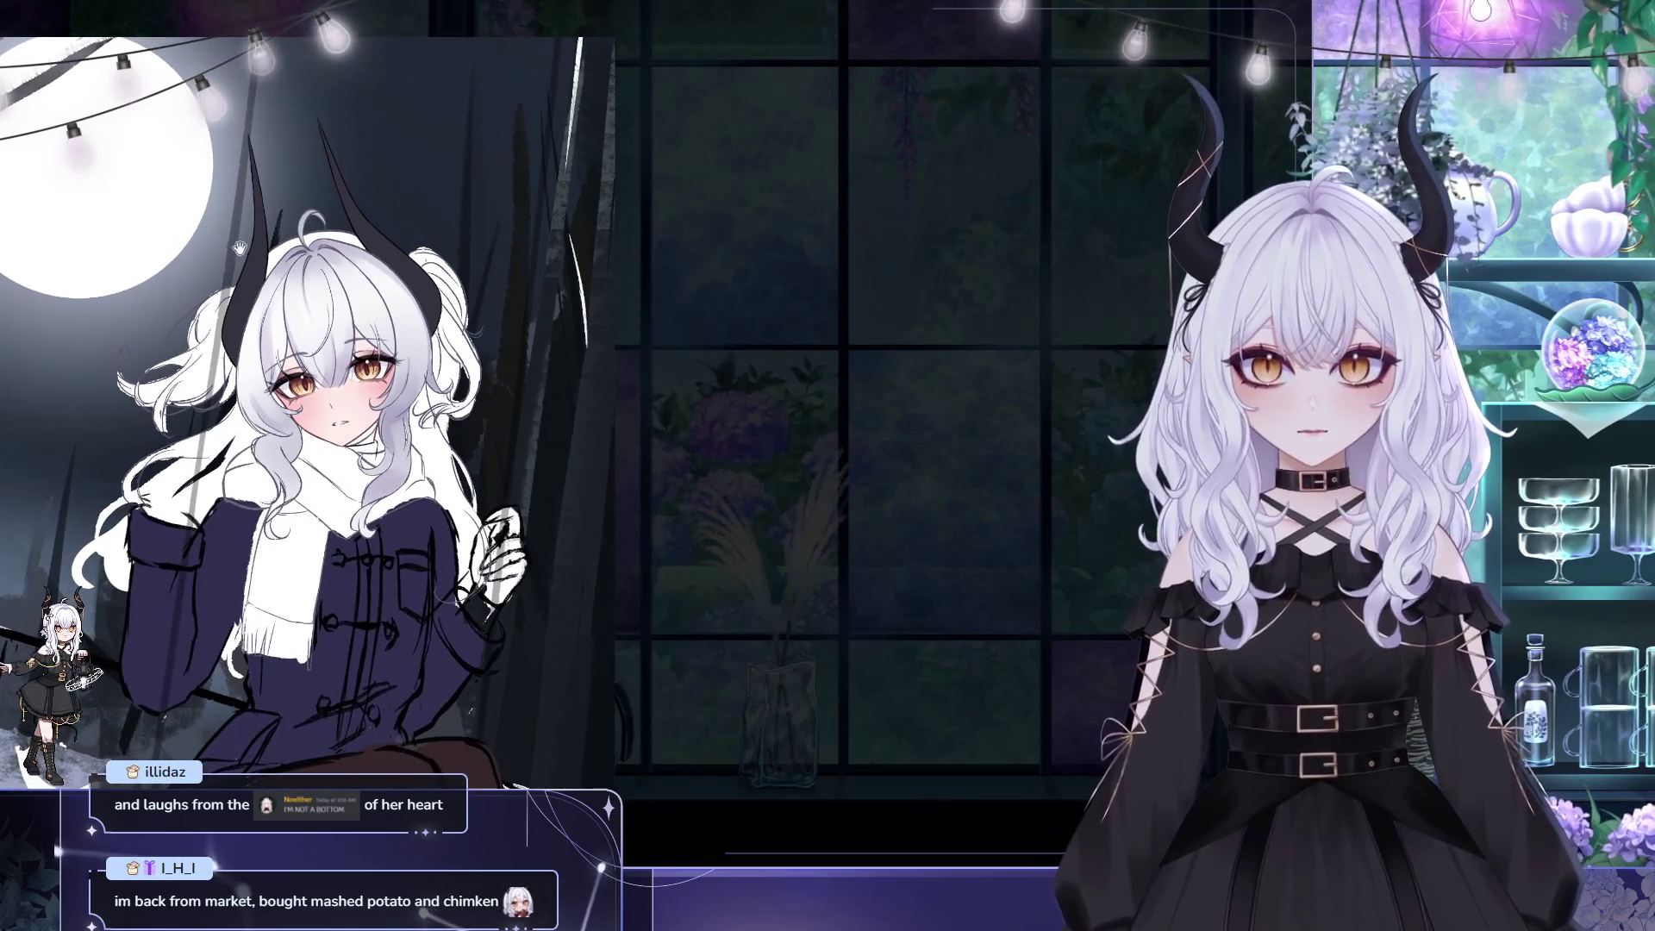
scroll(278, 222, up, 2)
scroll(356, 189, up, 2)
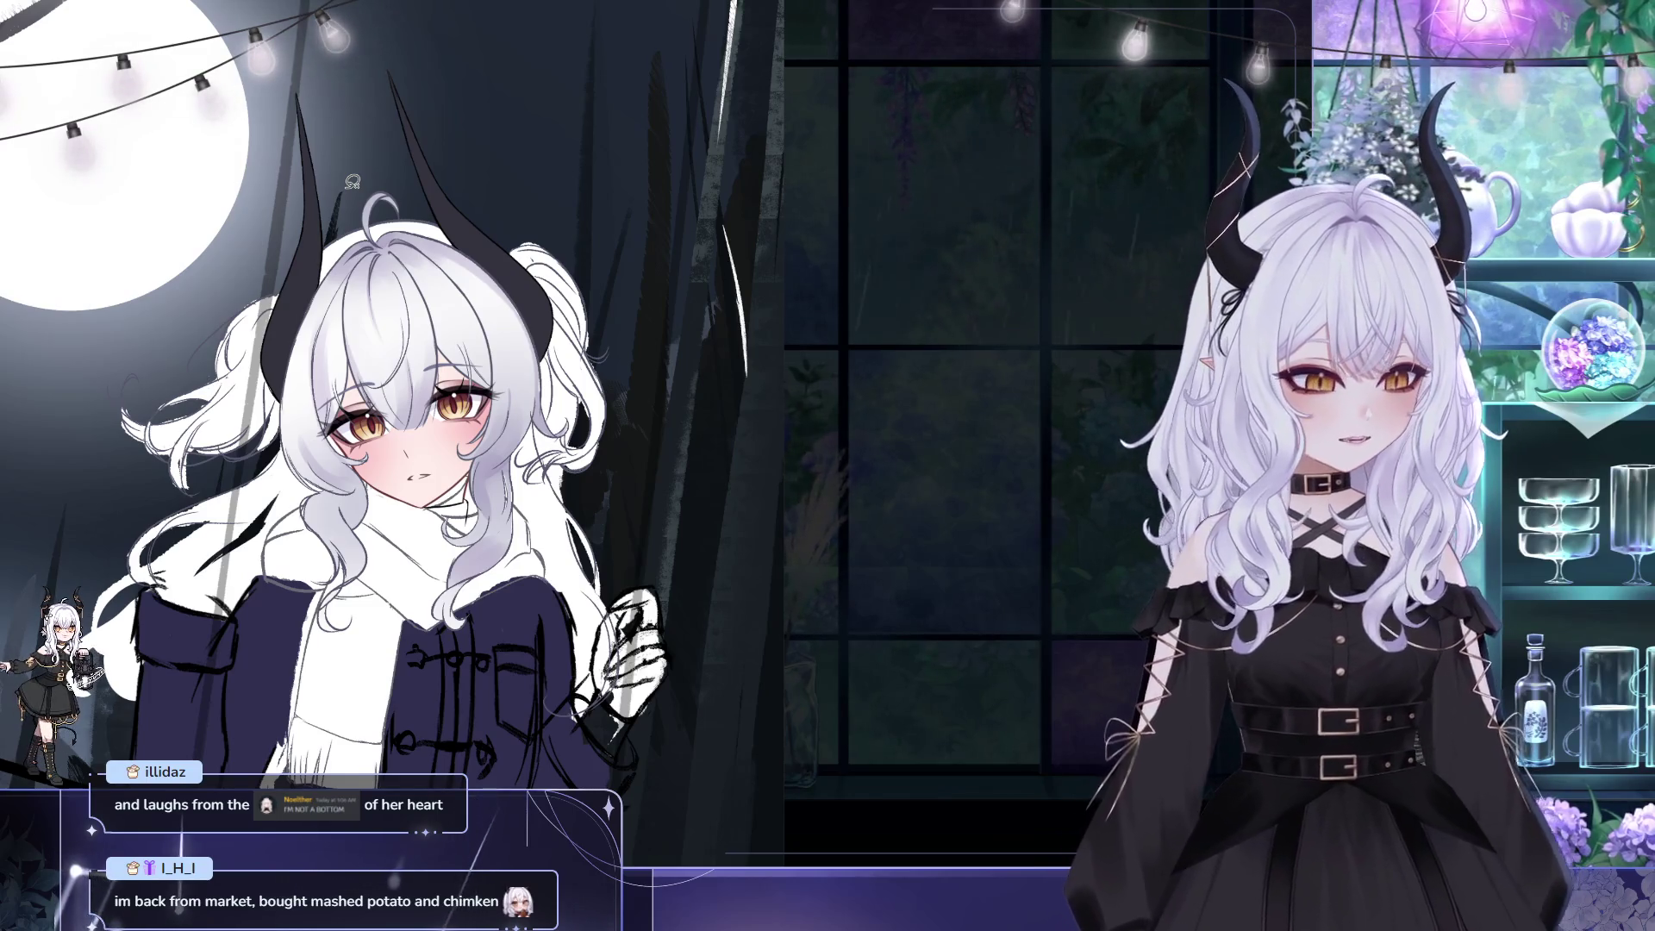
drag(864, 461, 887, 430)
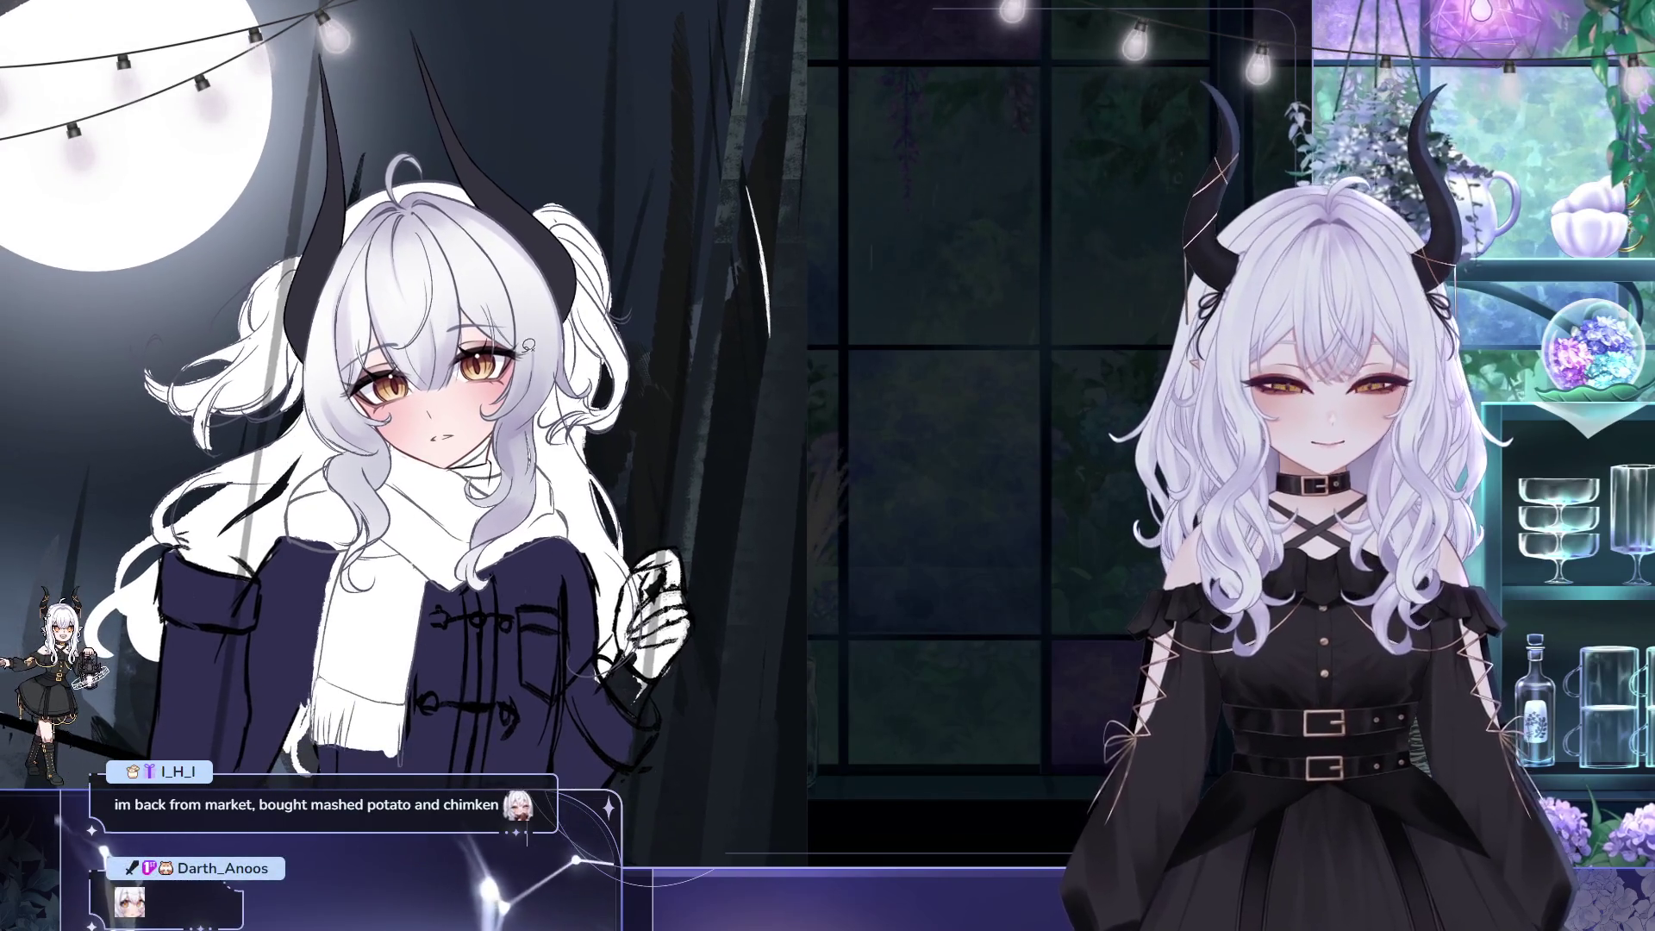
key(ctrl+z)
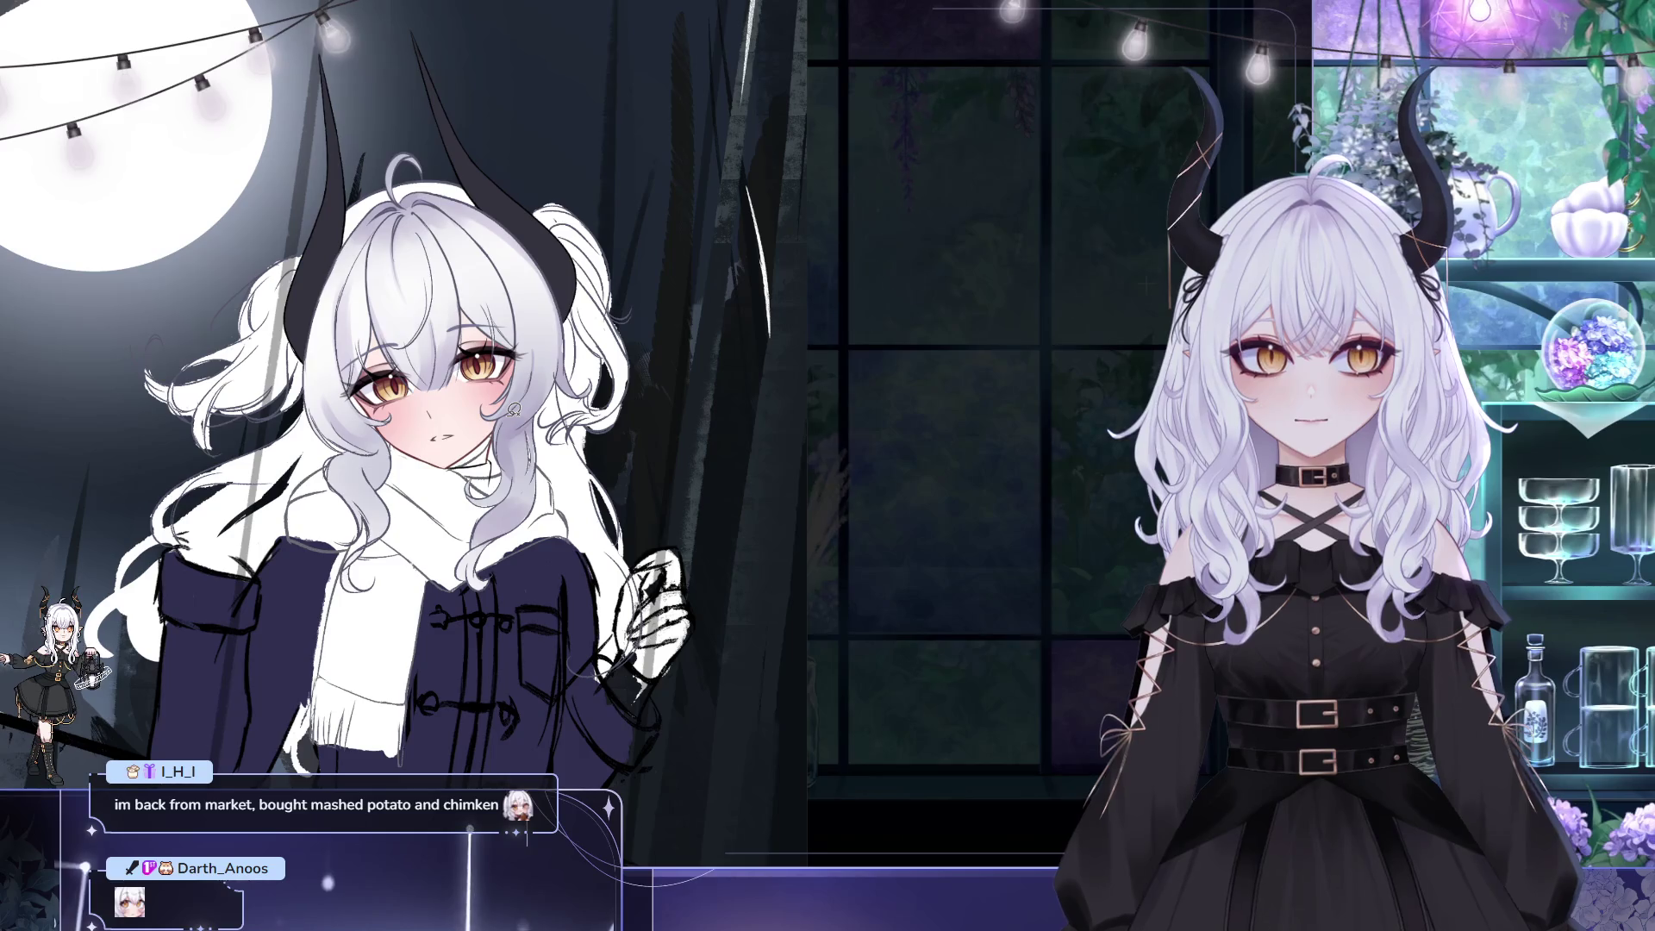
scroll(503, 412, up, 1)
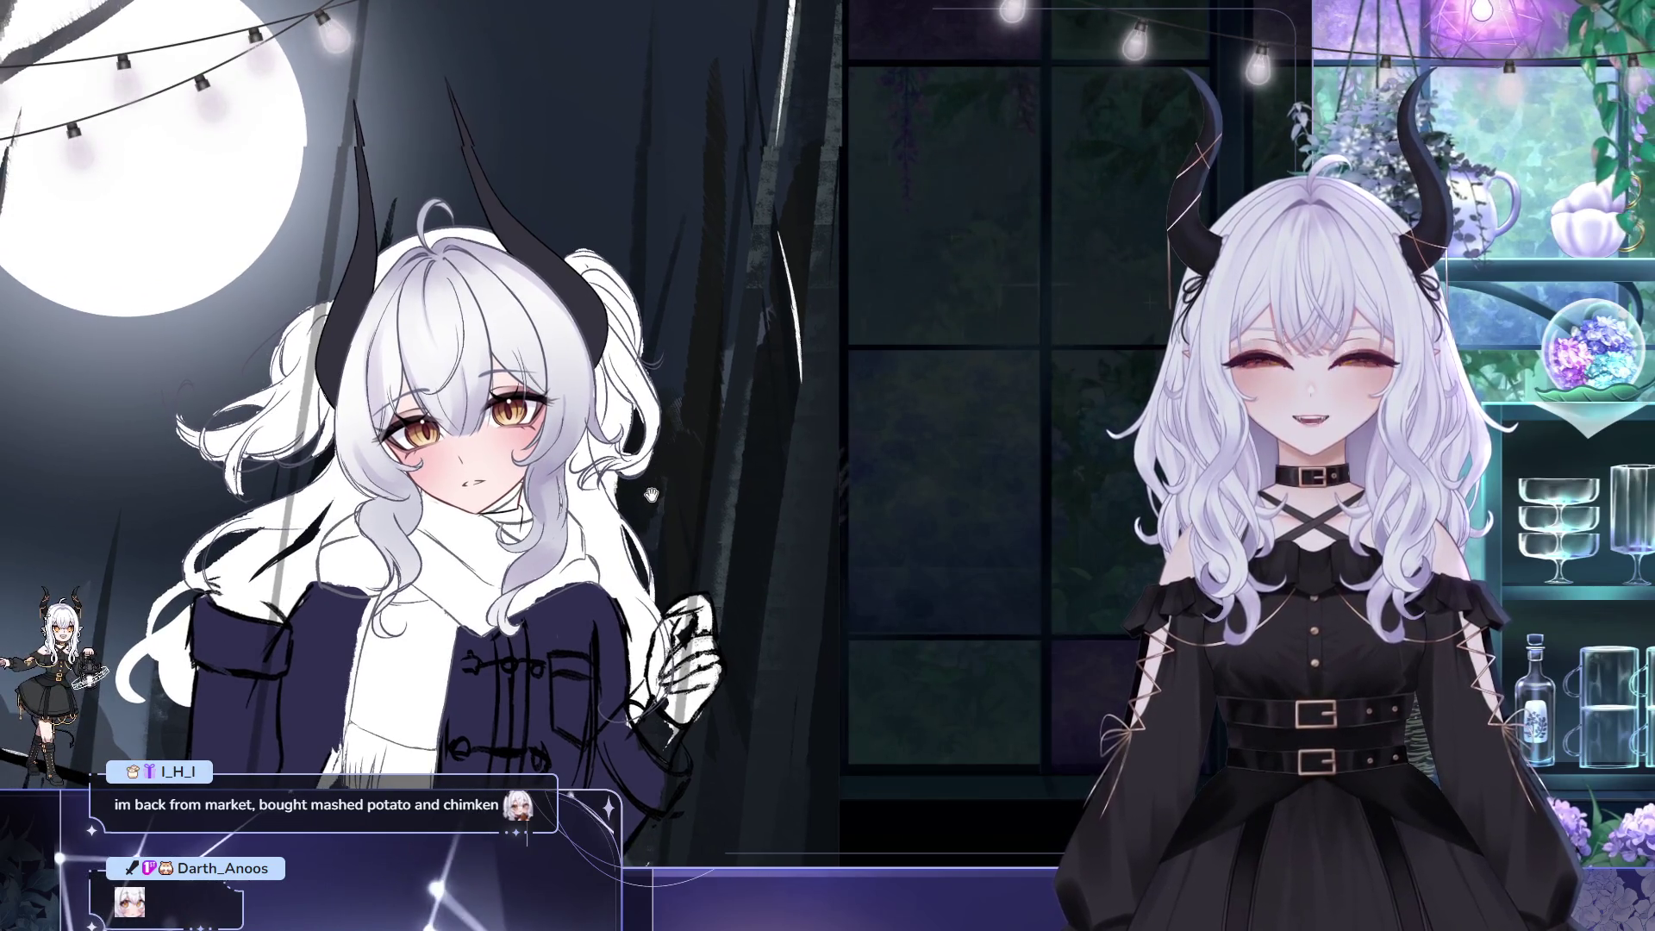
scroll(617, 477, left, 1)
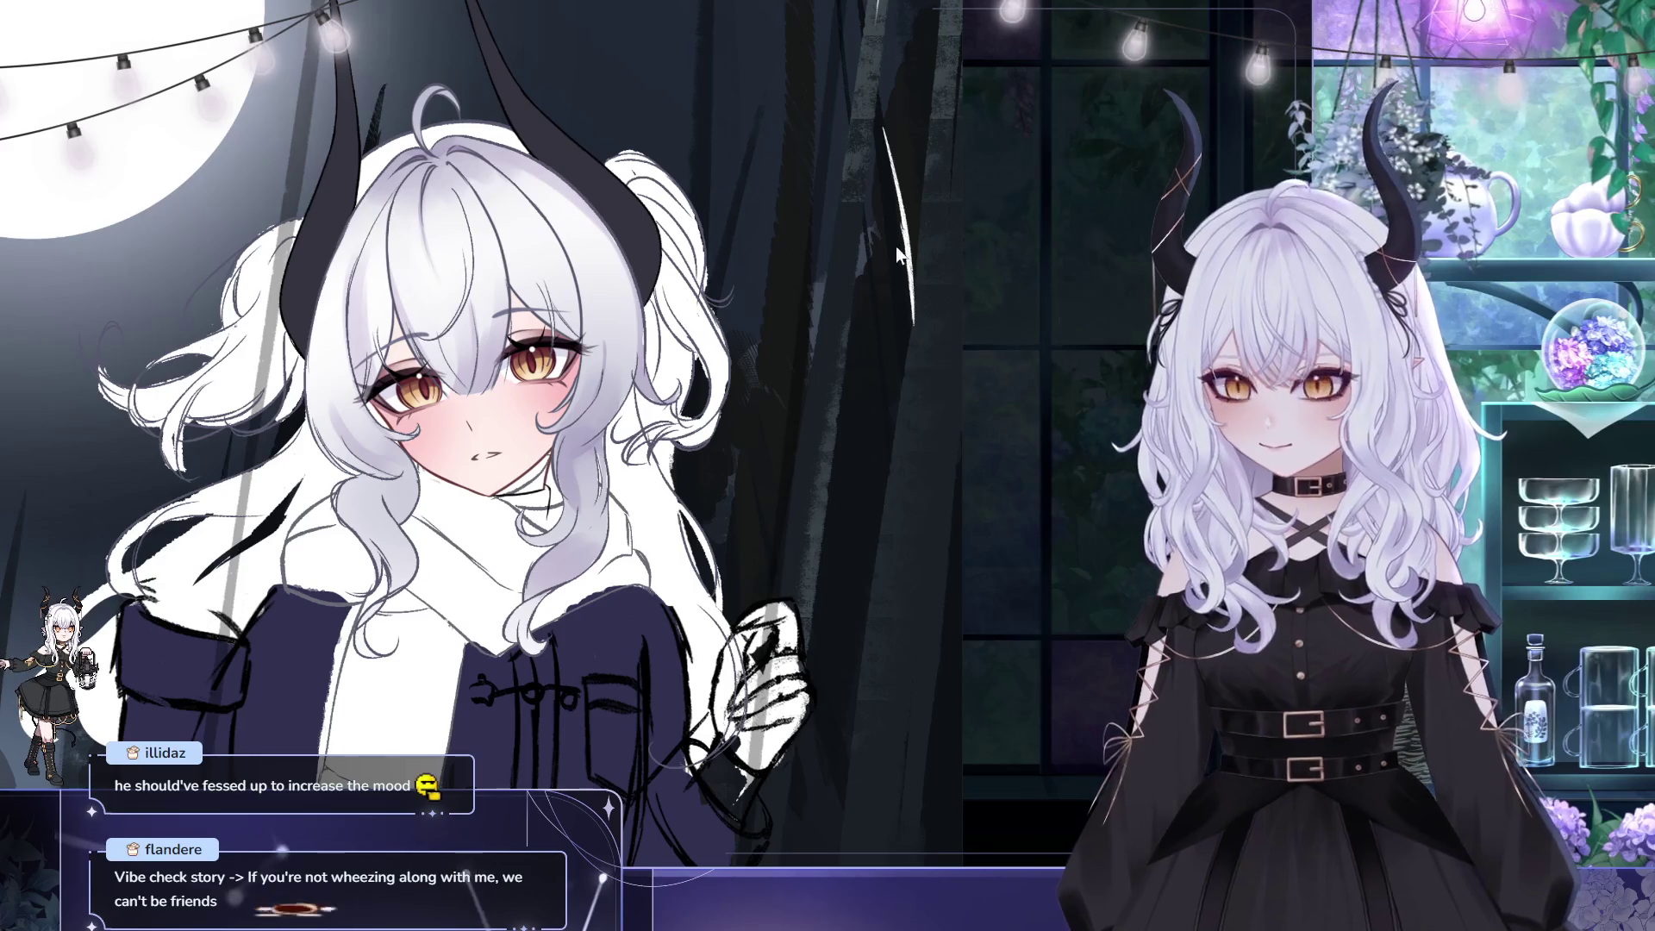
- Transform the eye area, nudging the eyes slightly down and right, and confirm it
key(ctrl+t)
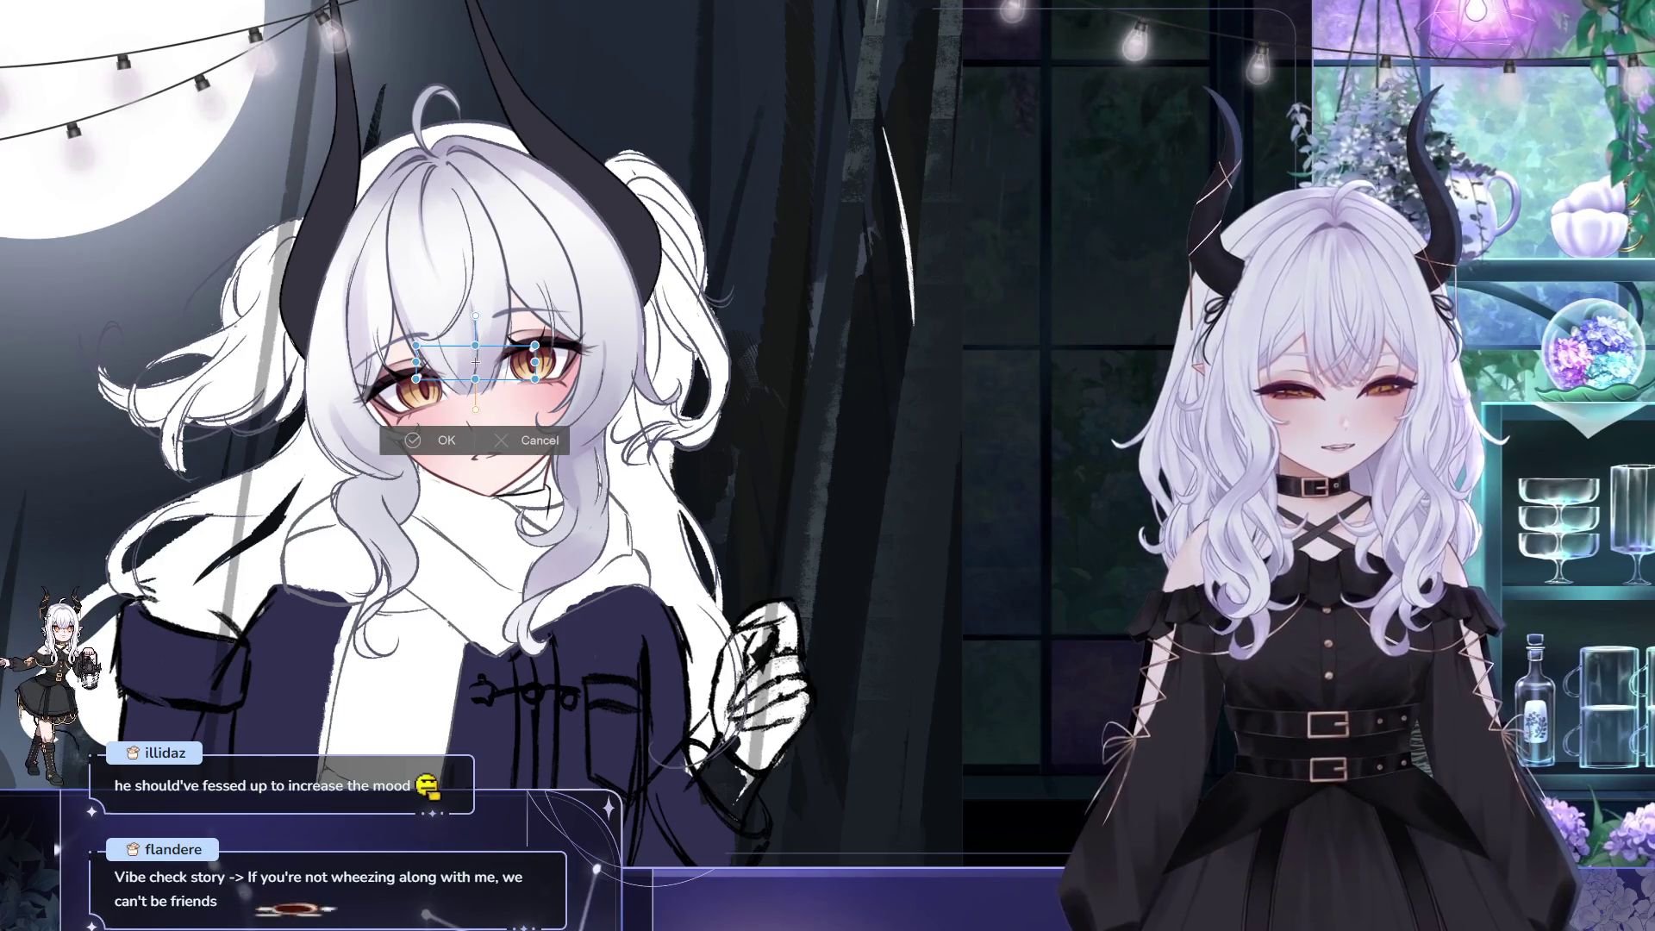
key(Return)
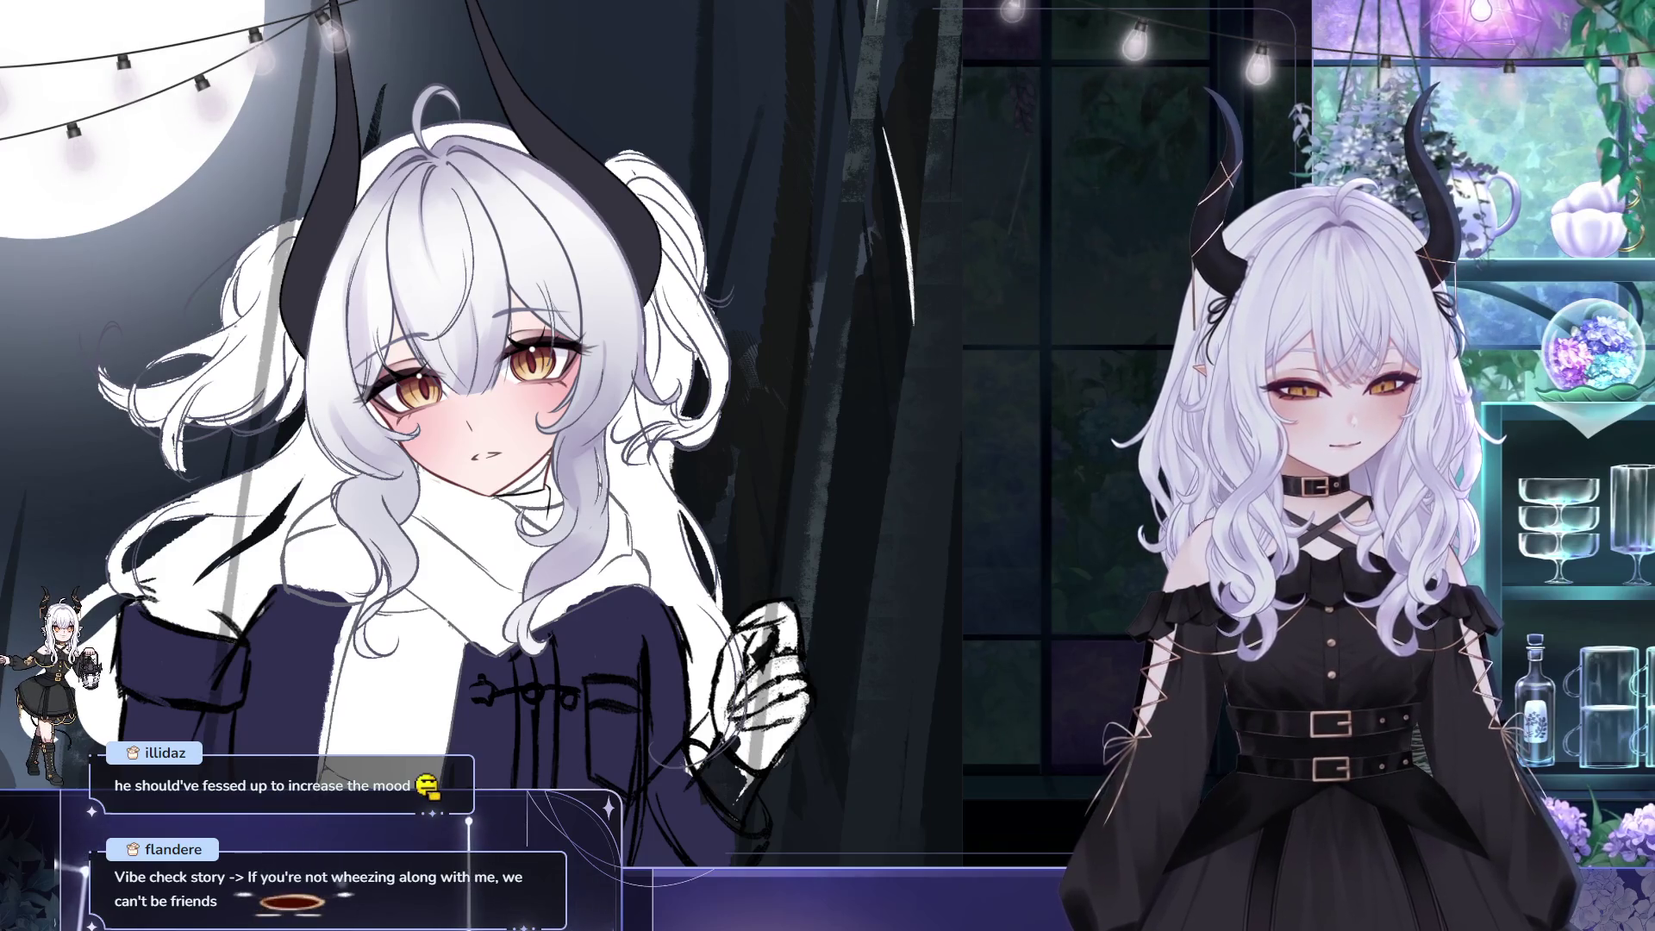
key(ctrl+t)
drag(524, 392, 524, 393)
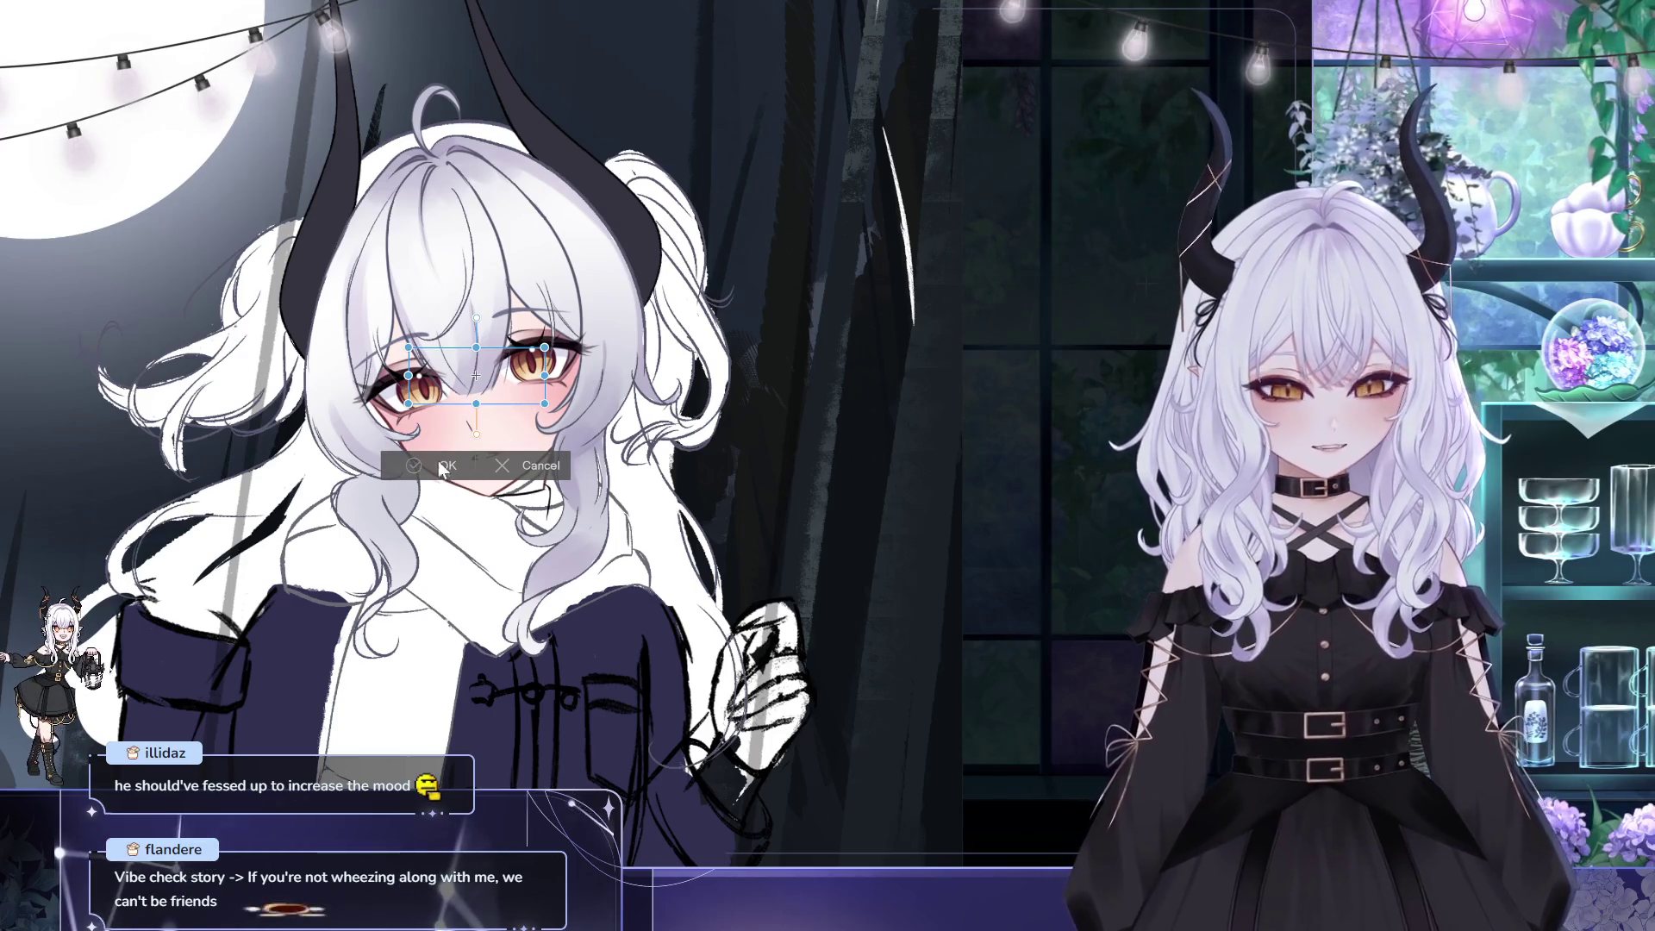
click(440, 465)
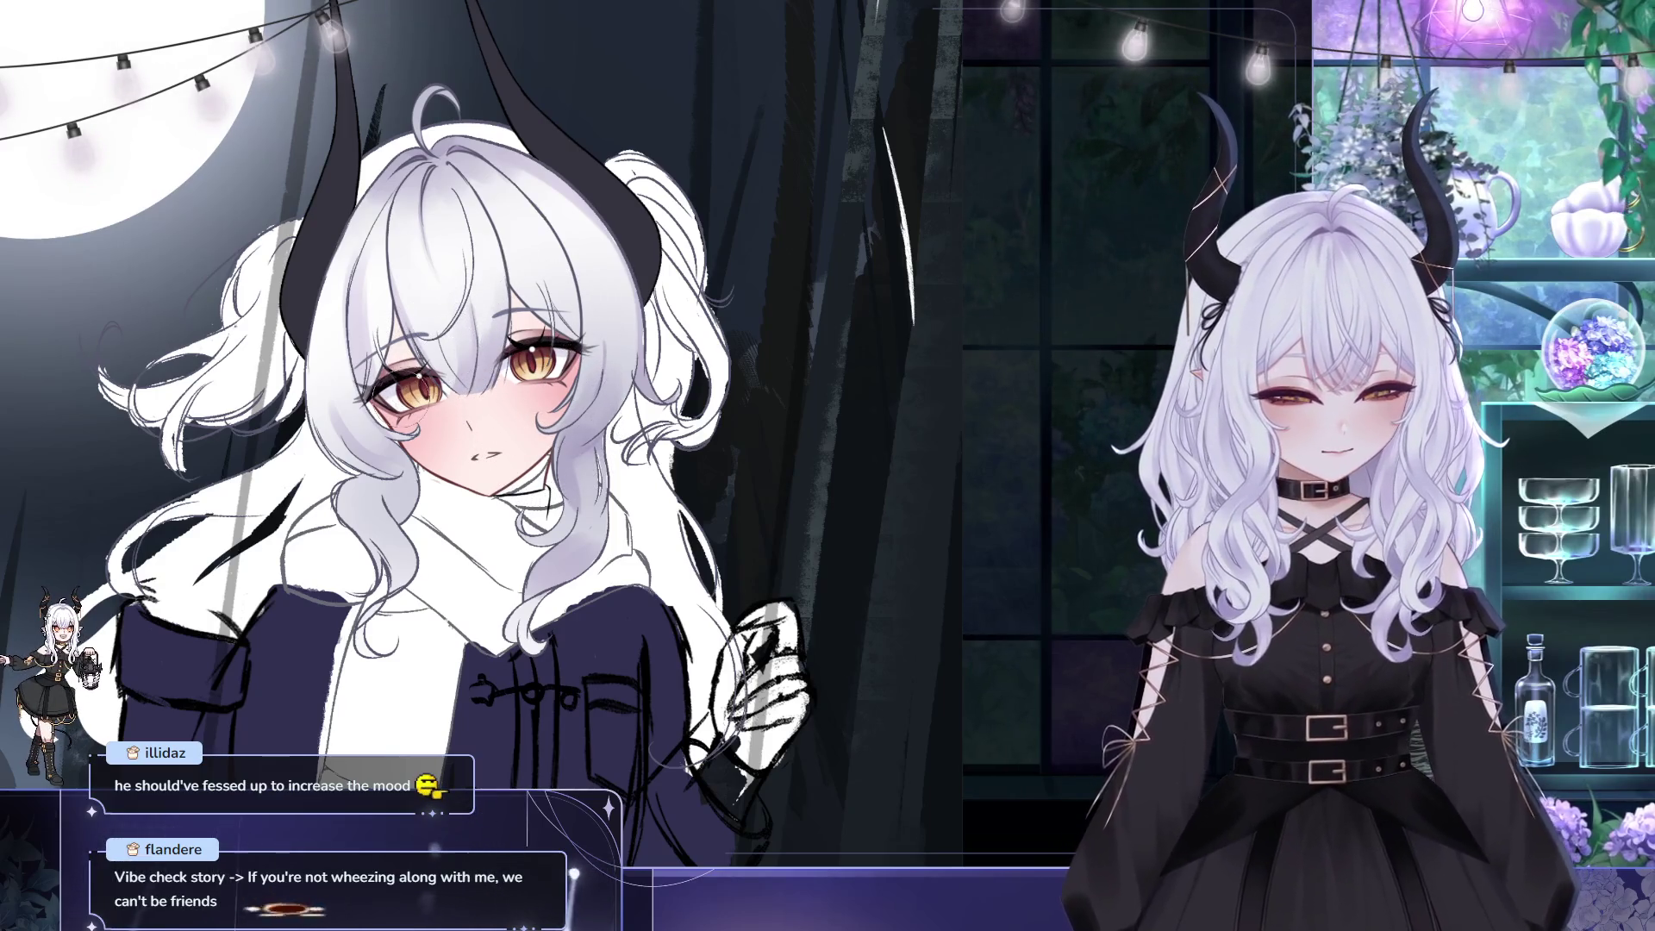
drag(463, 367, 458, 385)
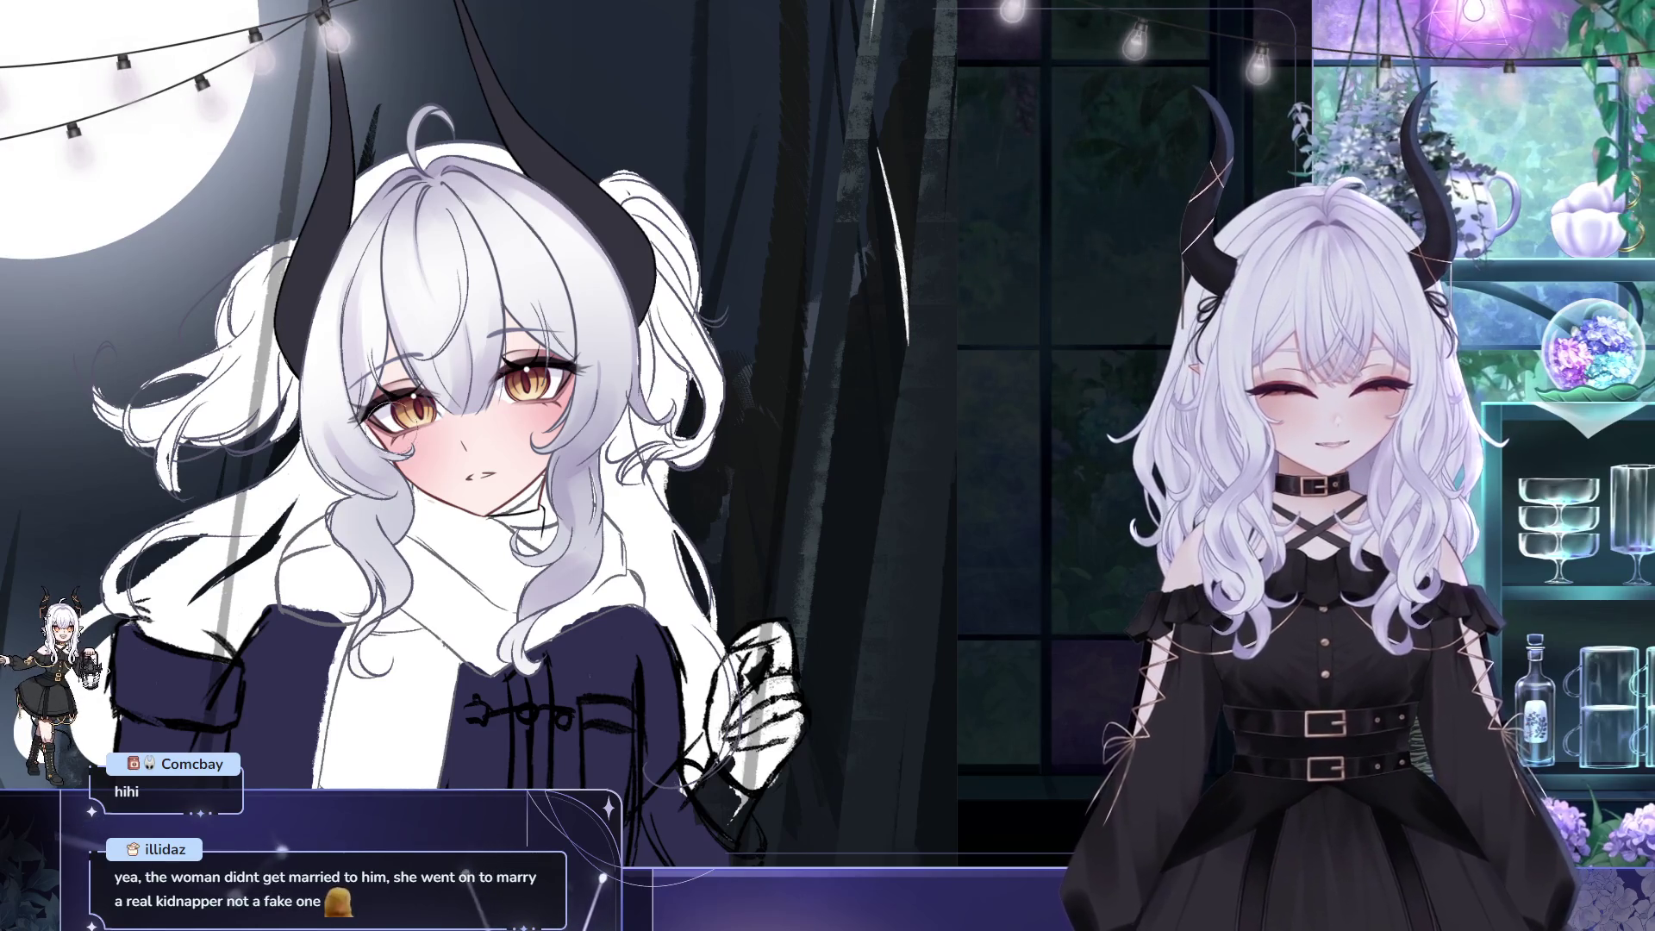
drag(1085, 592, 994, 592)
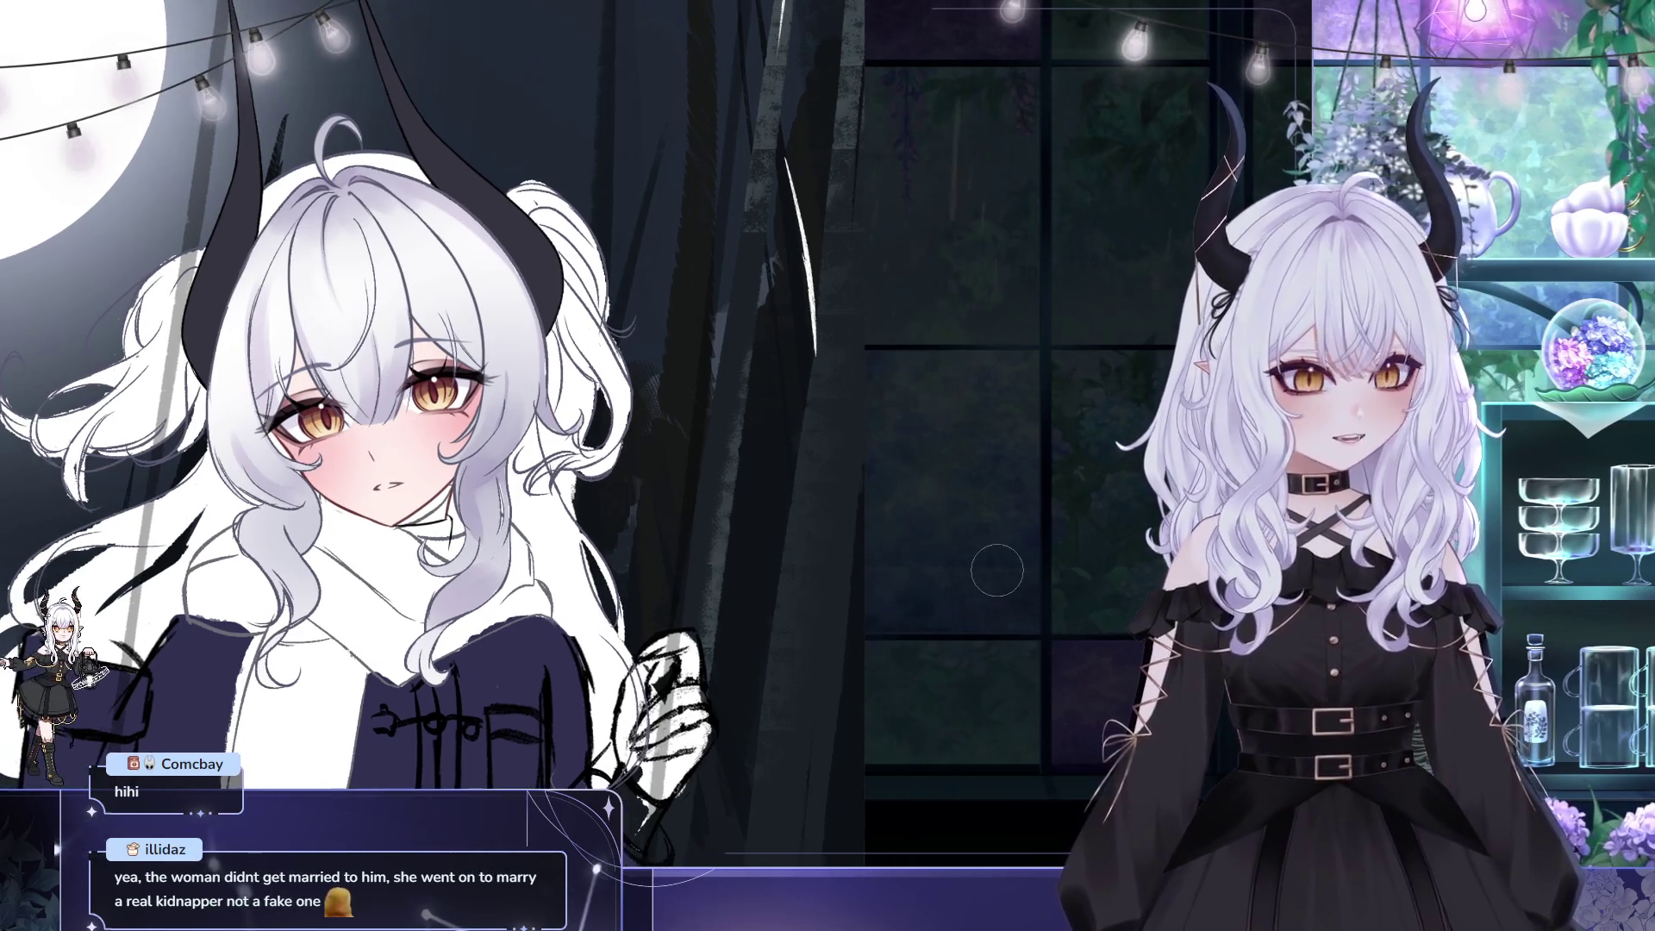
- Zoom in on the face and eyedrop the amber colours from the eye
key(ctrl+plus)
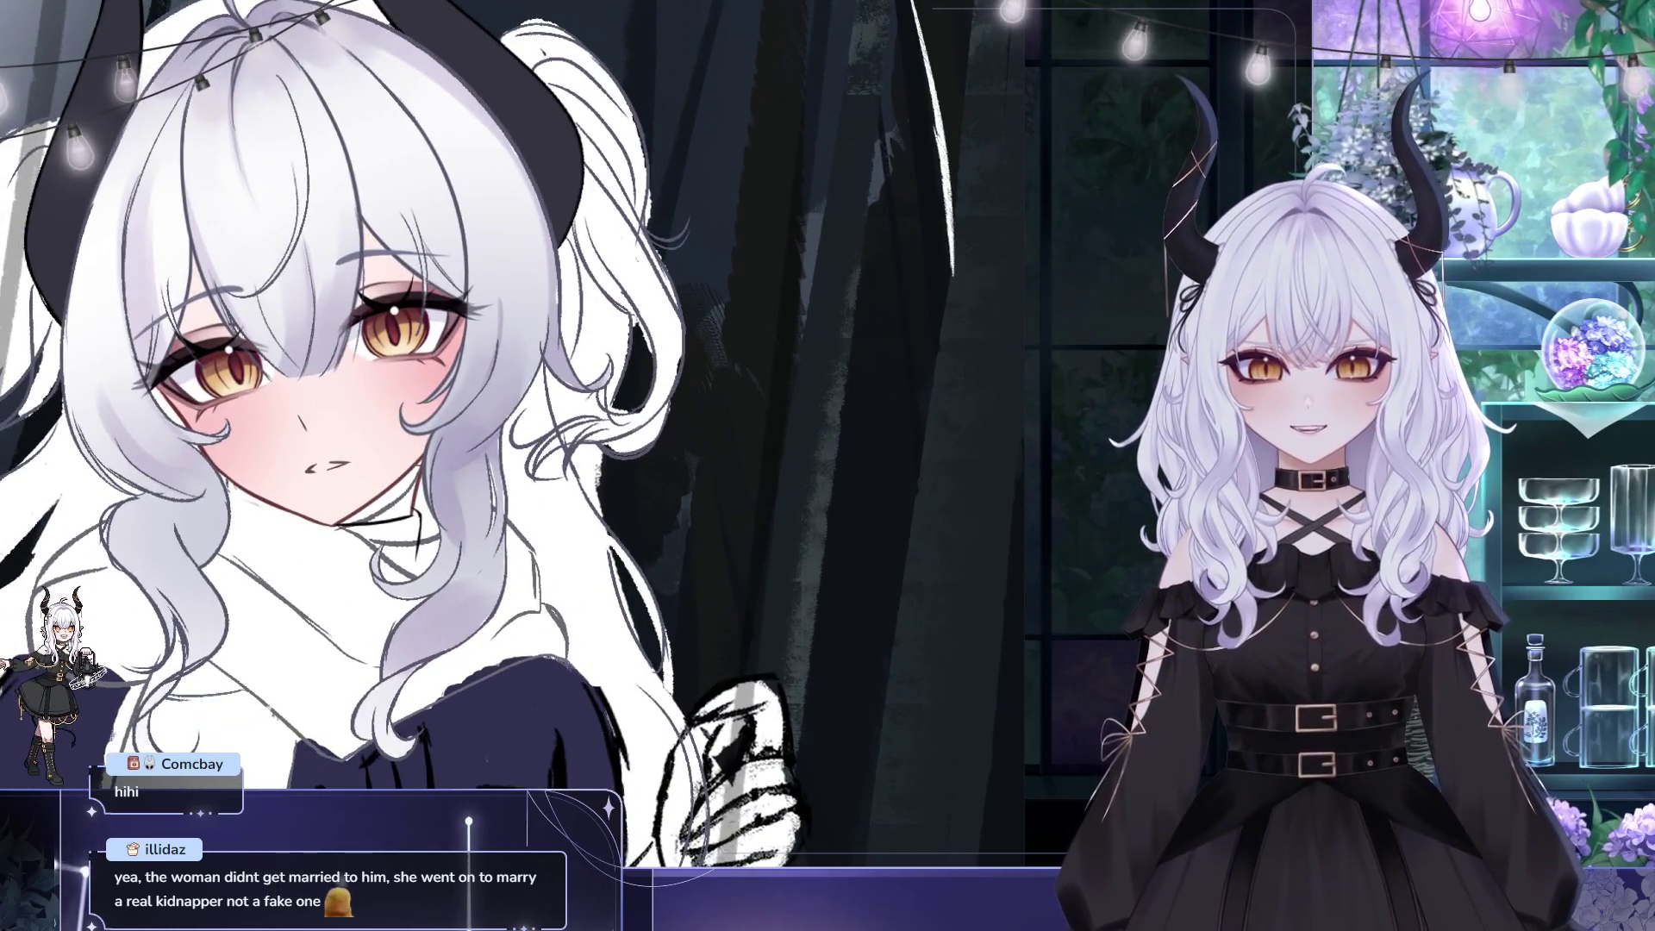
key(ctrl+plus)
alt+click(556, 281)
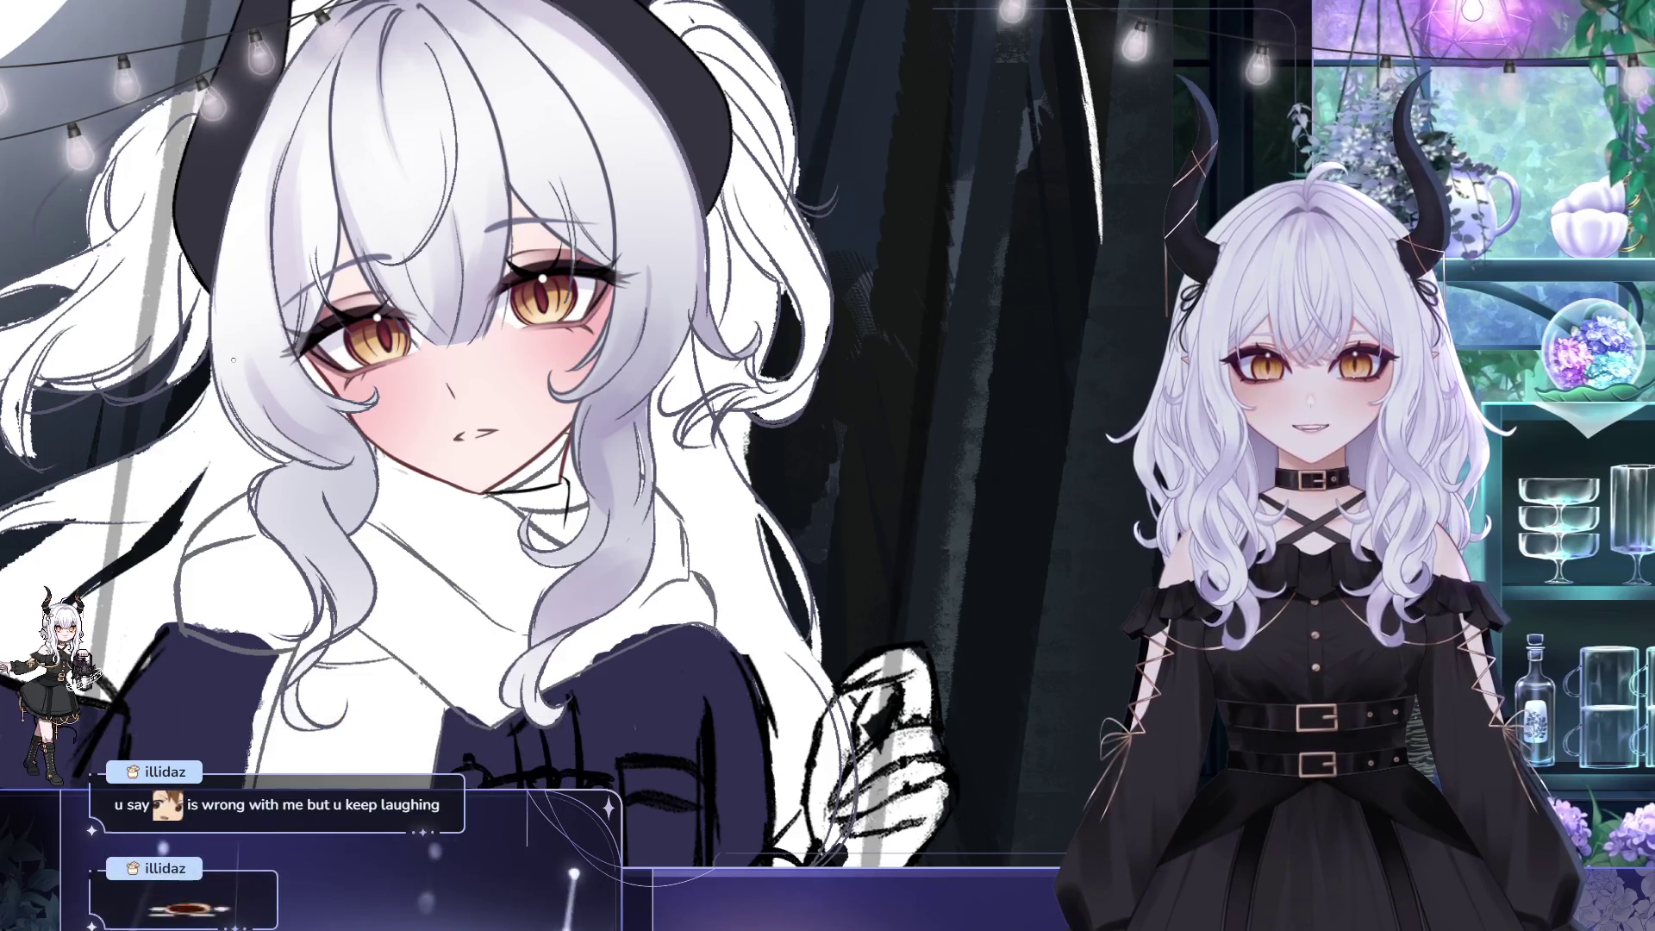
mouse_move(232, 360)
mouse_down()
mouse_move(167, 328)
mouse_move(103, 334)
mouse_up()
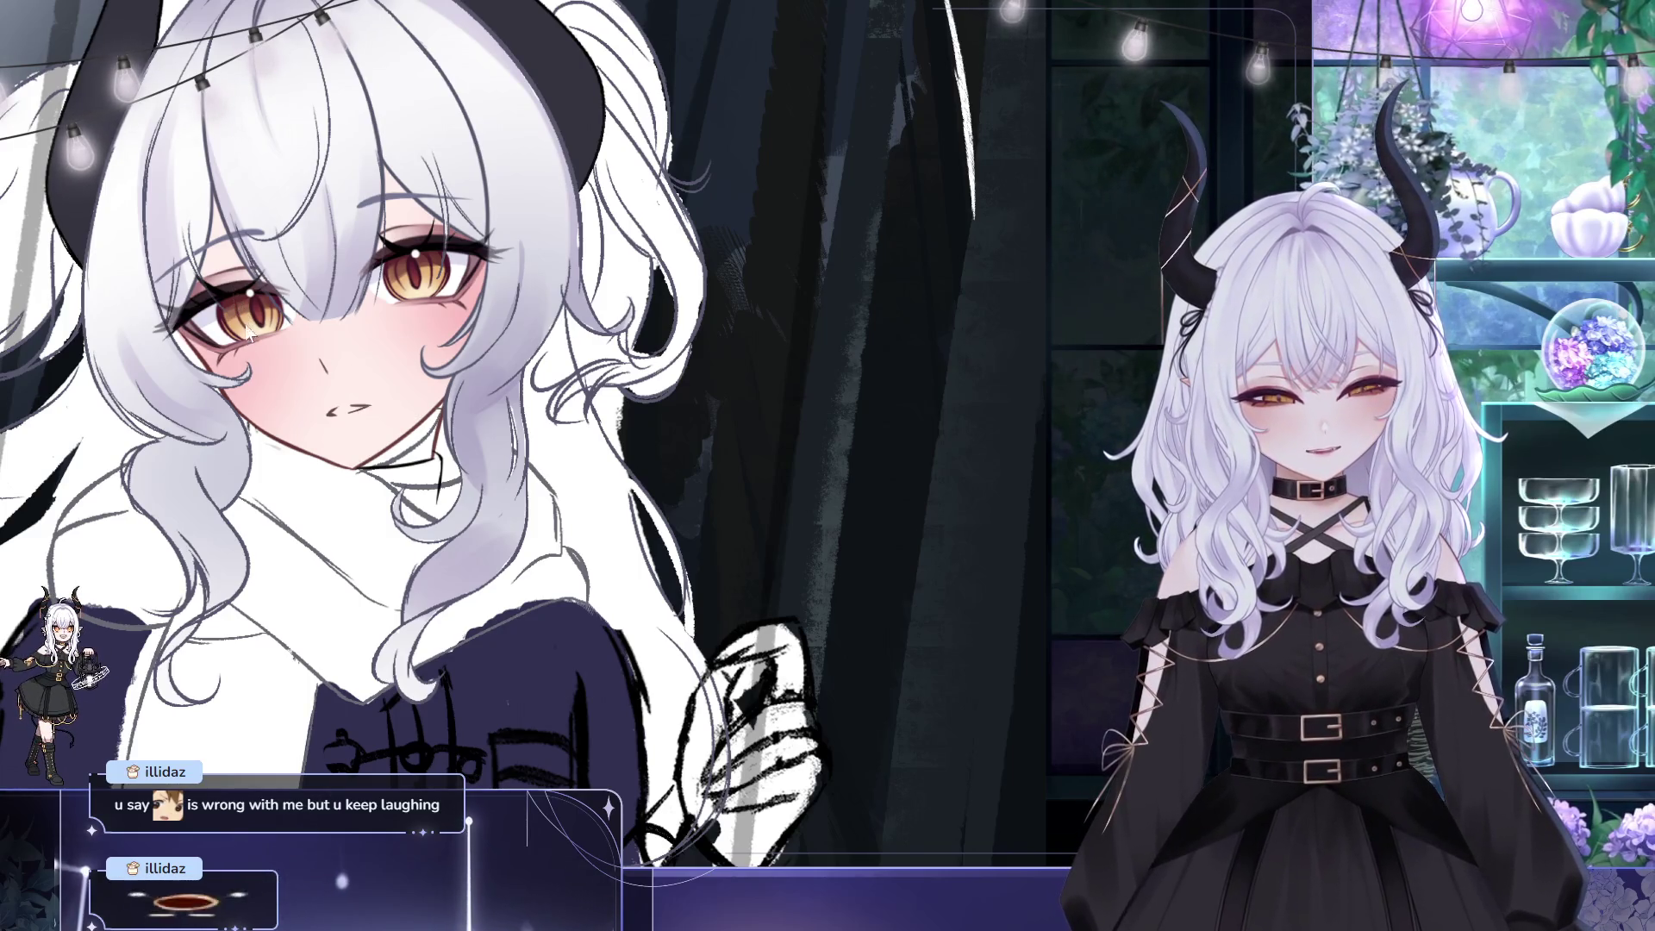
drag(482, 287, 514, 311)
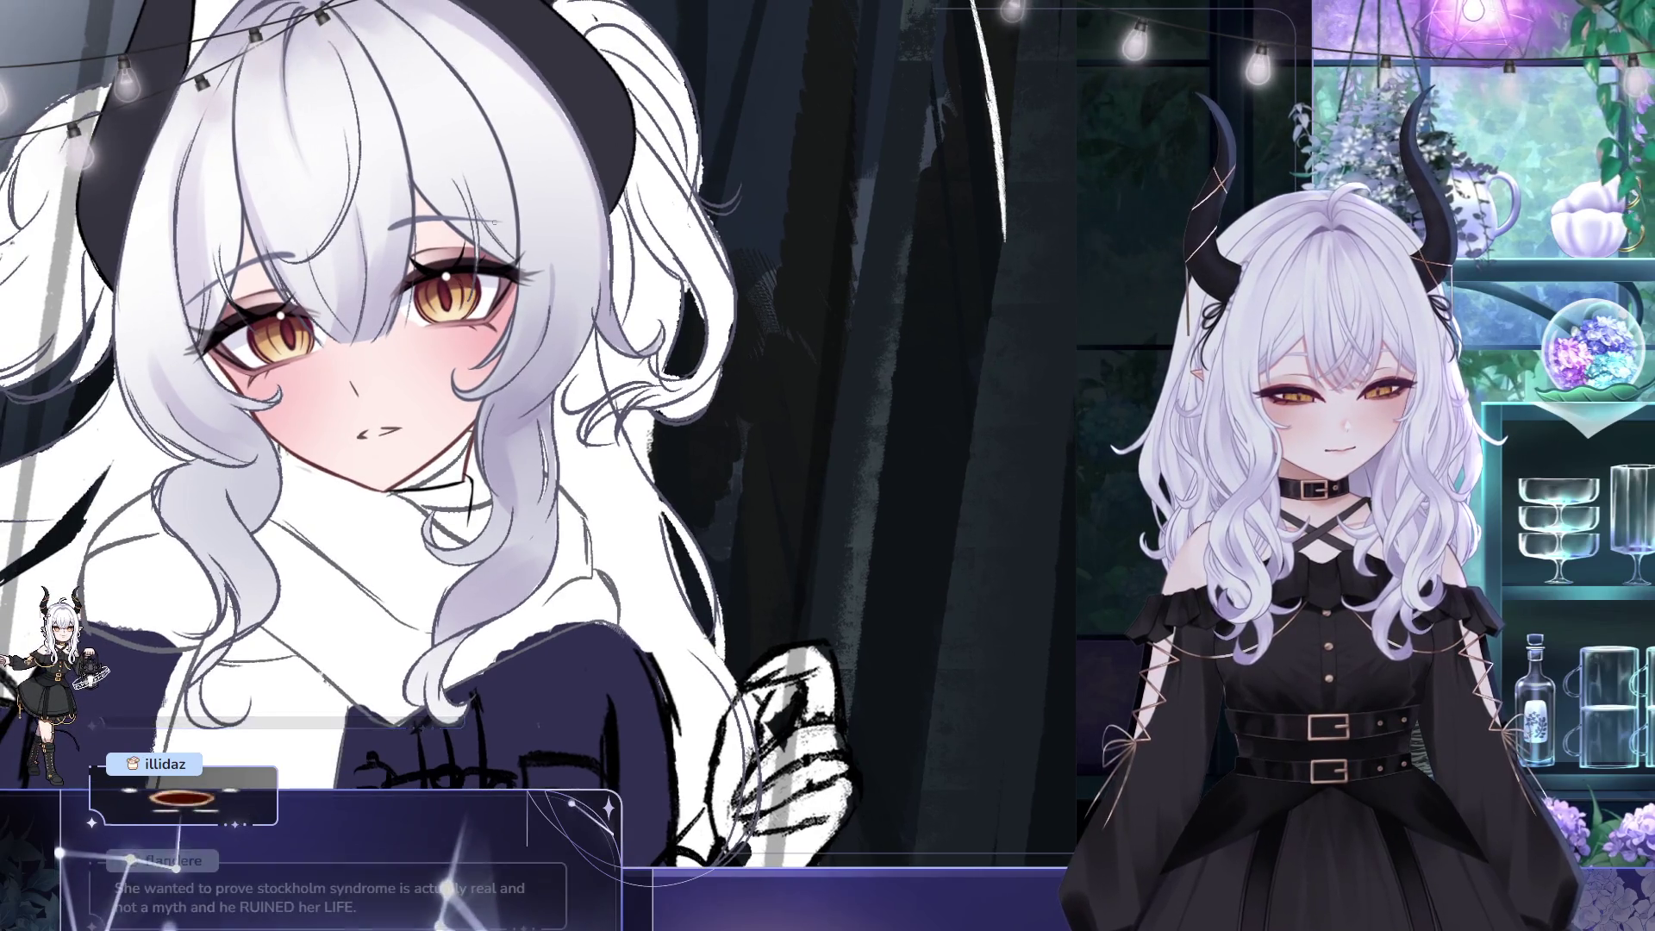
alt+click(461, 287)
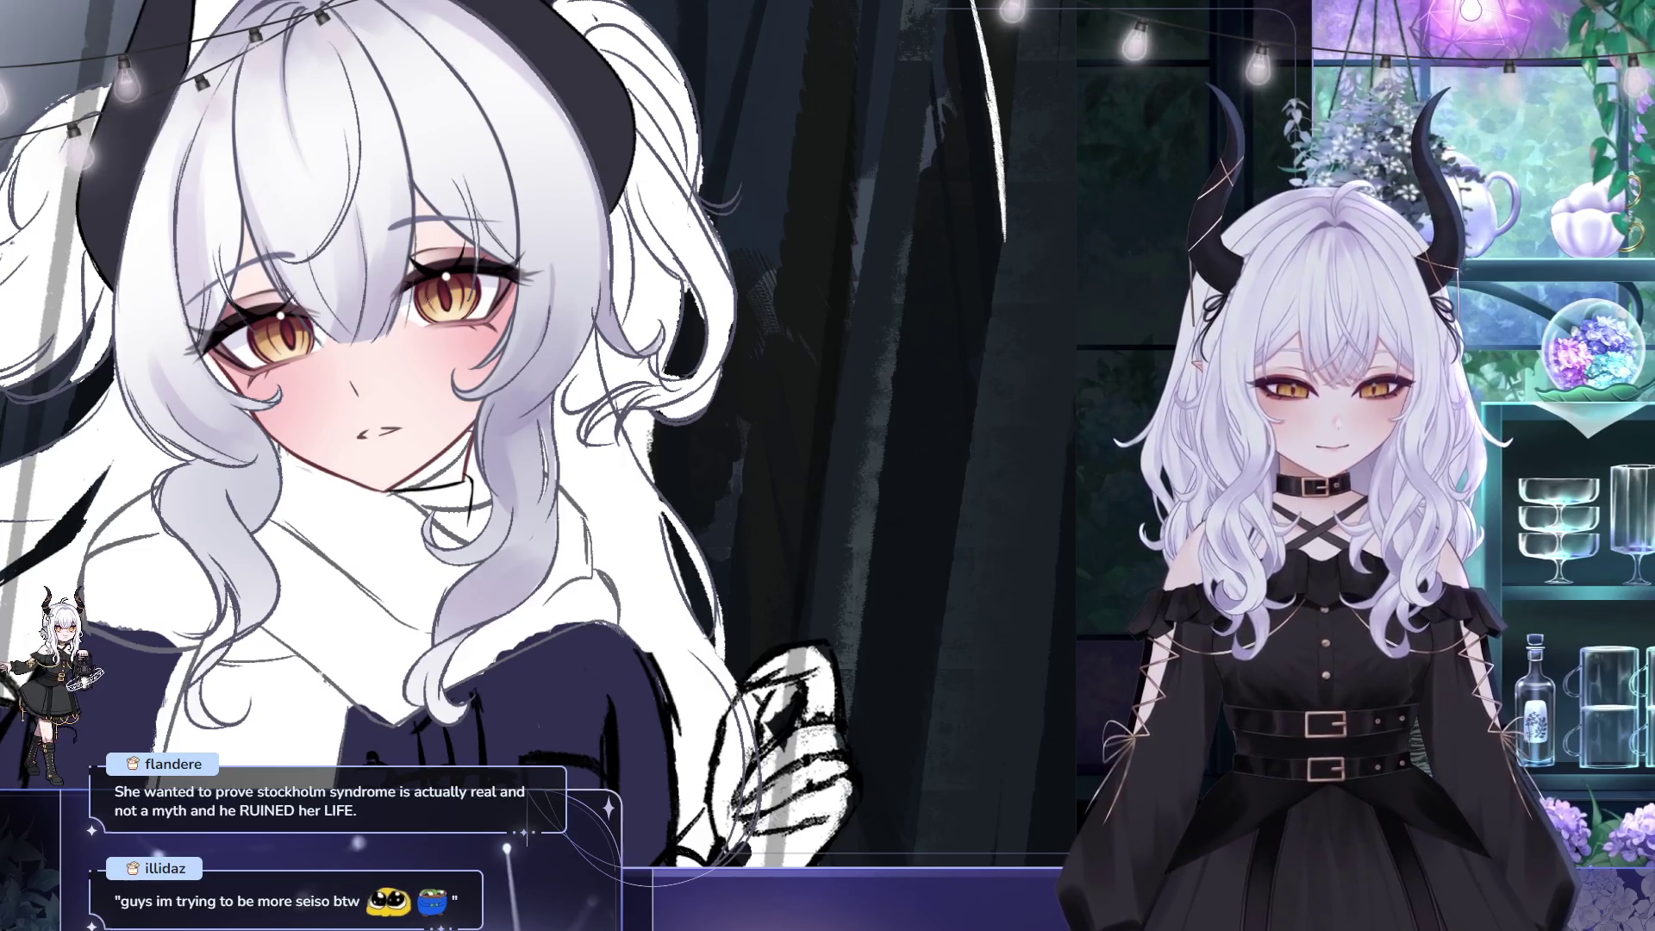
- Re-centre and tilt the canvas to keep painting blush and shading on the face
mouse_move(429, 278)
mouse_down()
mouse_move(672, 418)
mouse_move(689, 352)
mouse_up()
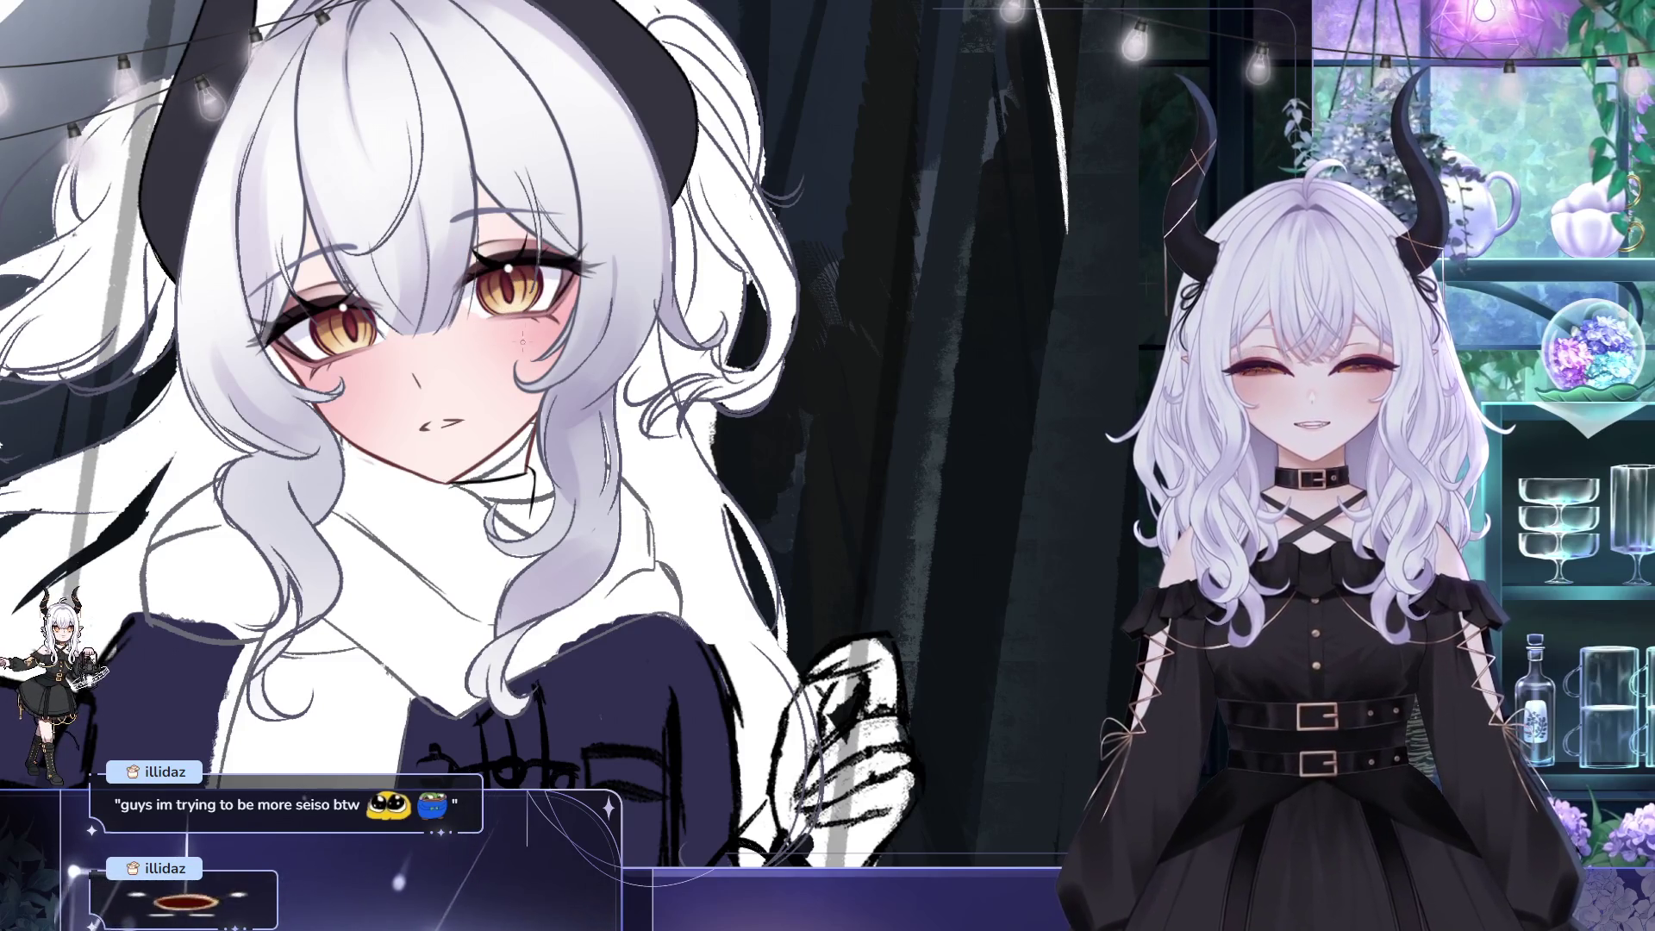
drag(531, 252, 533, 219)
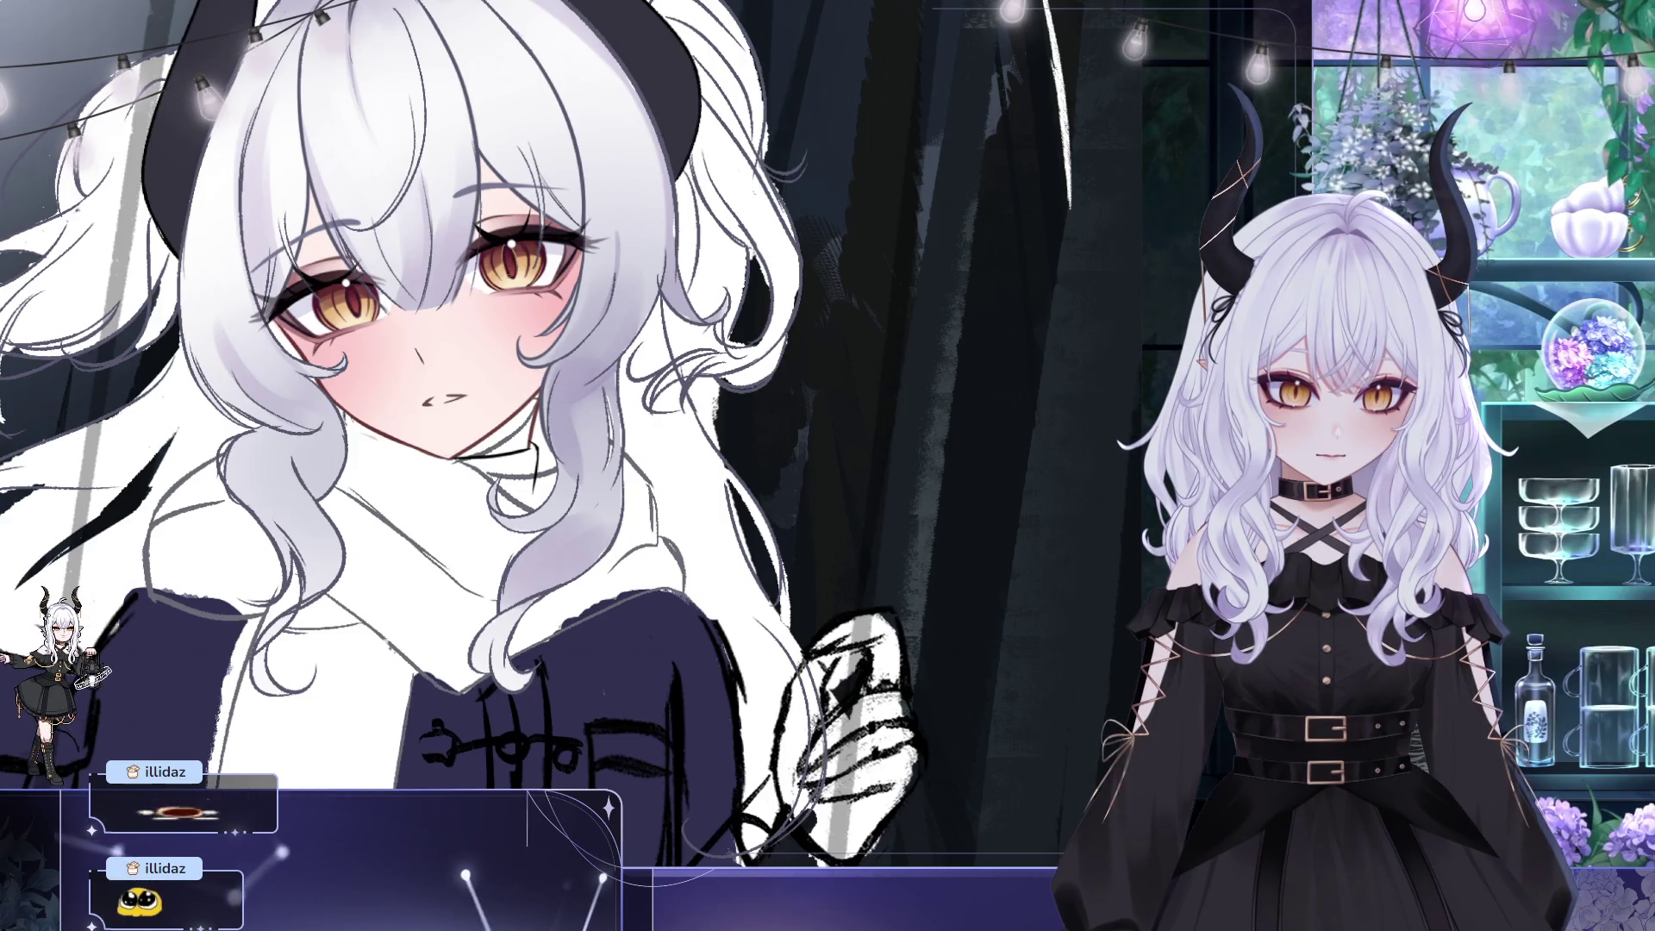
mouse_move(593, 104)
mouse_down()
mouse_move(714, 108)
mouse_move(402, 213)
mouse_up()
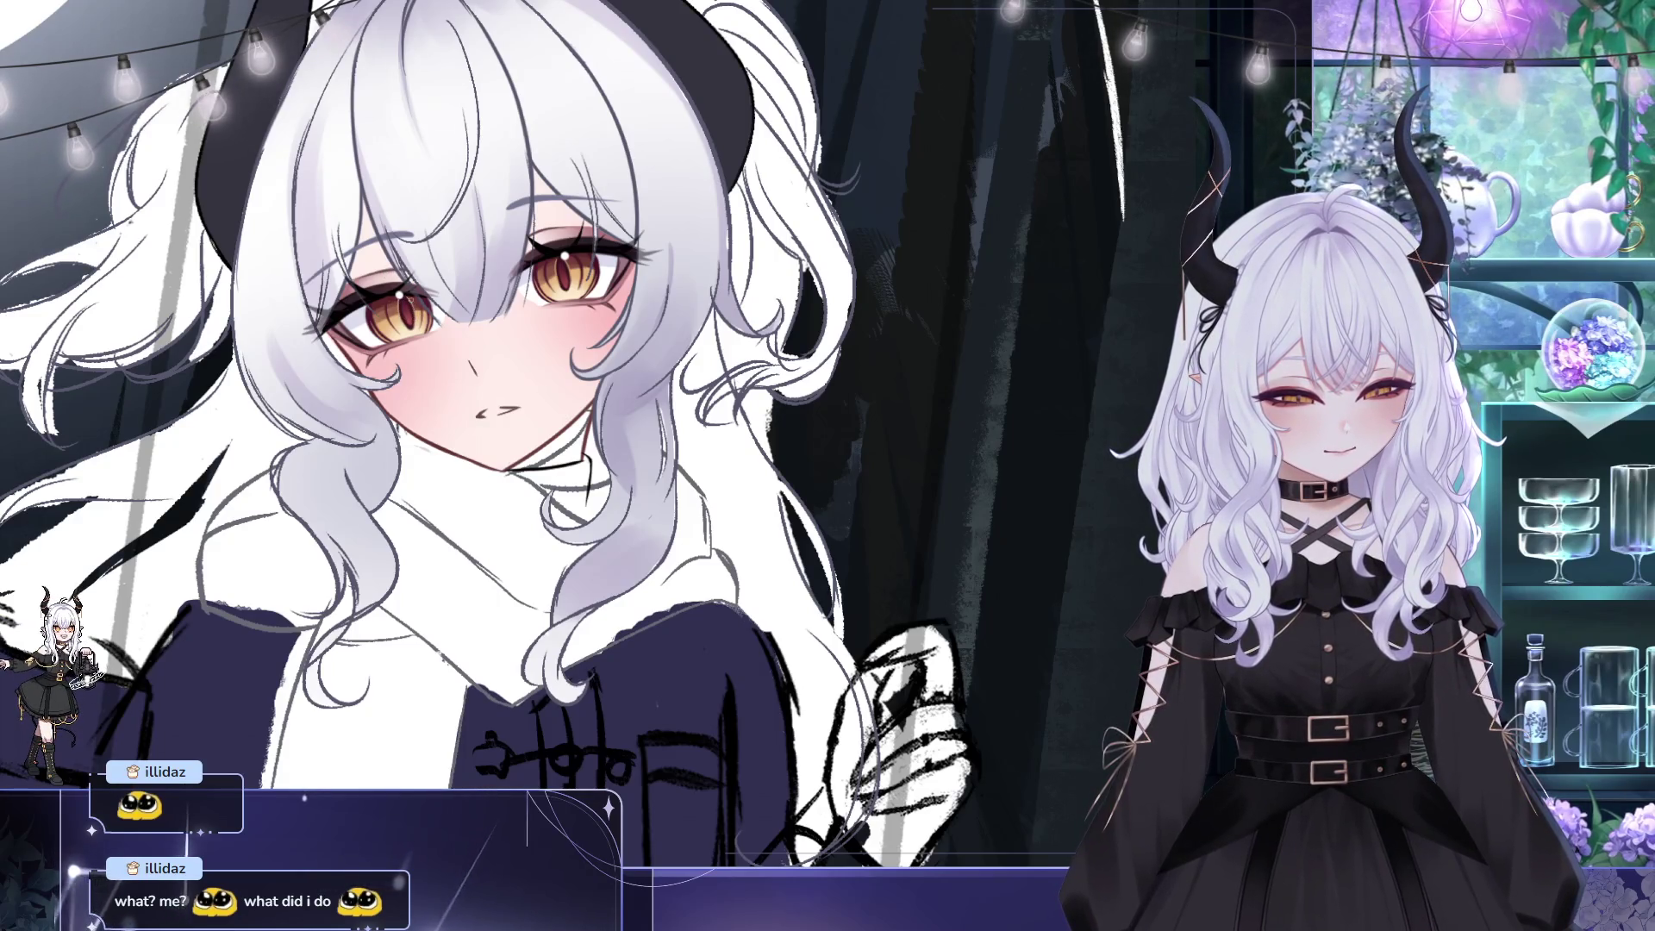
drag(636, 175, 883, 502)
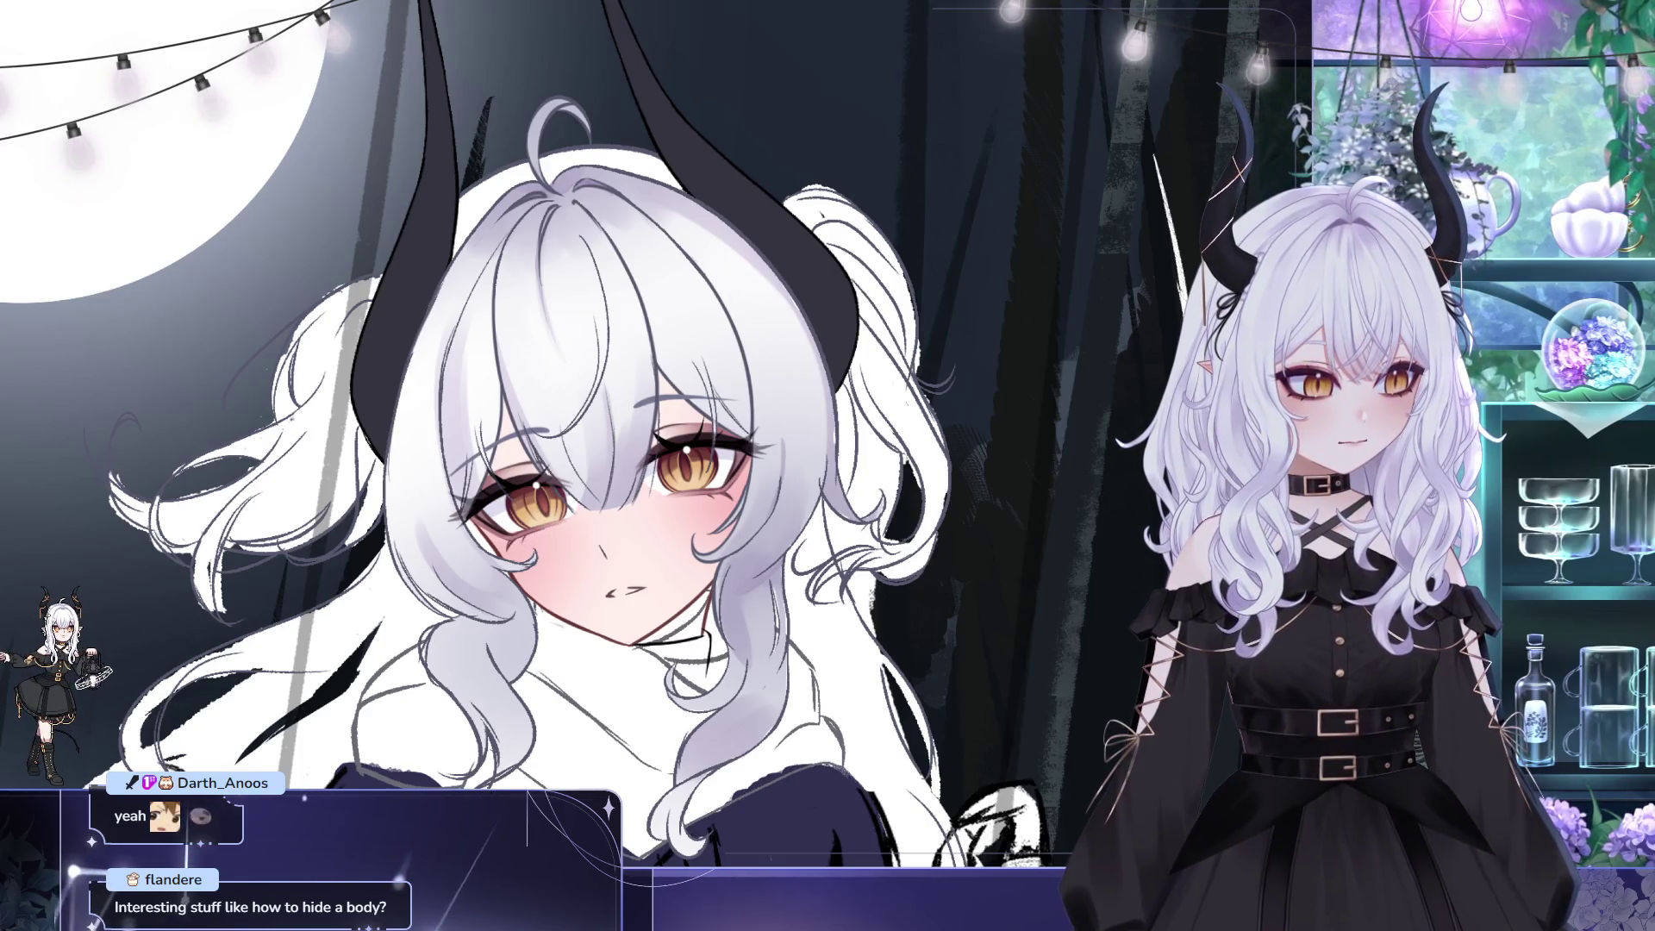
drag(1249, 356, 1088, 356)
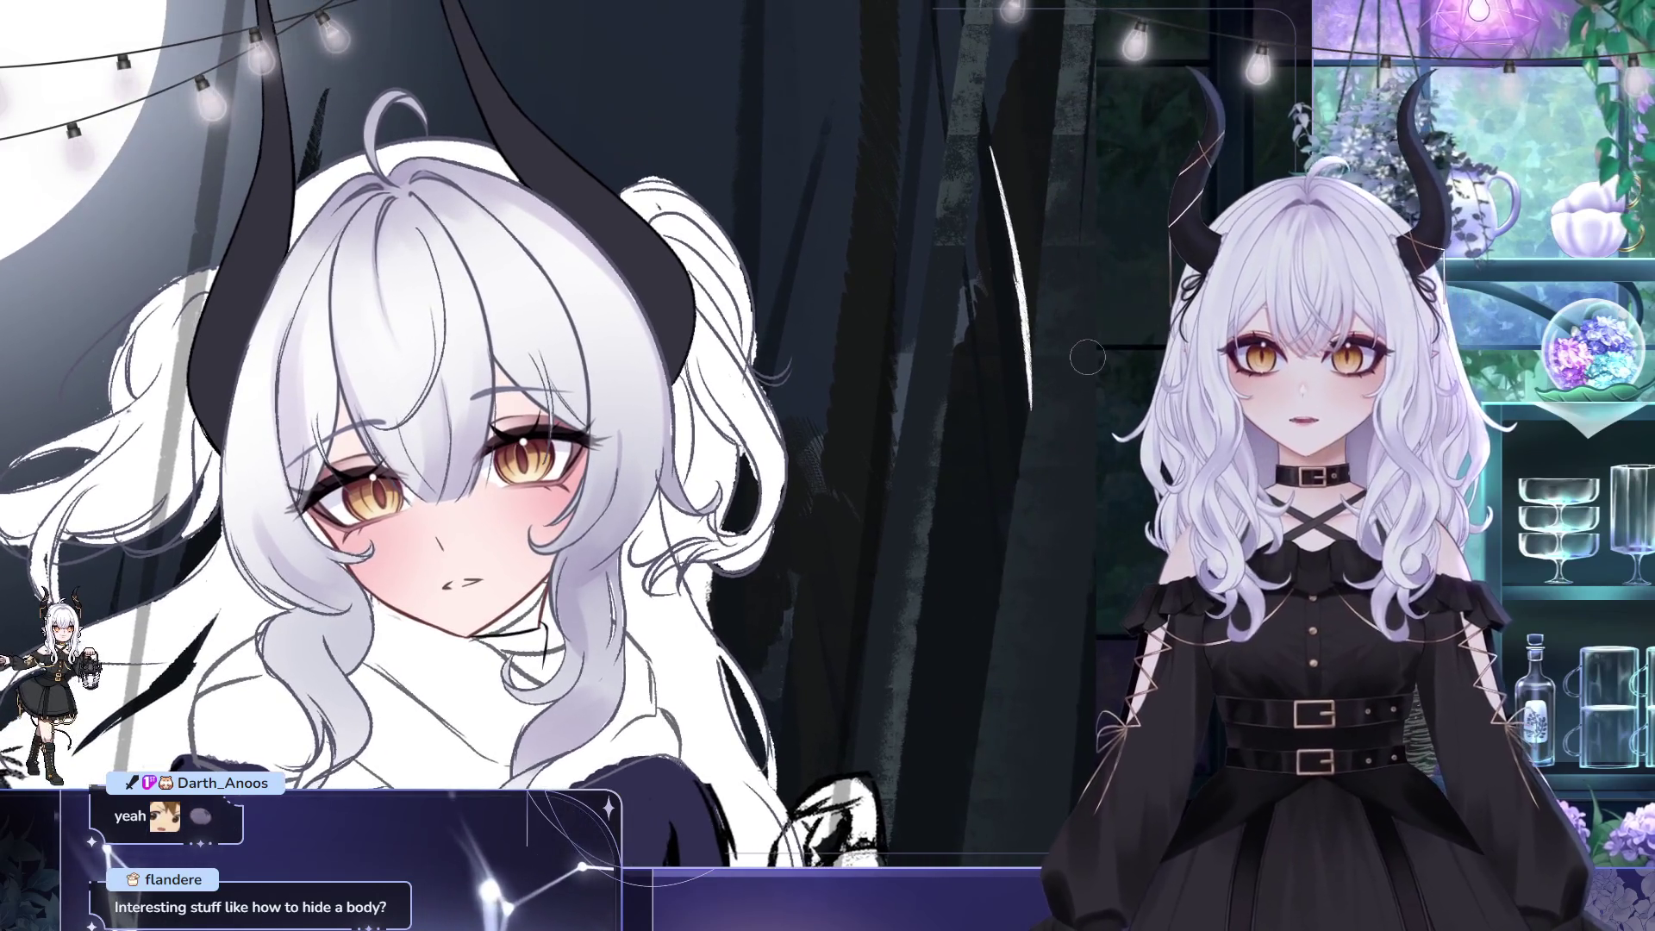
scroll(1087, 356, down, 5)
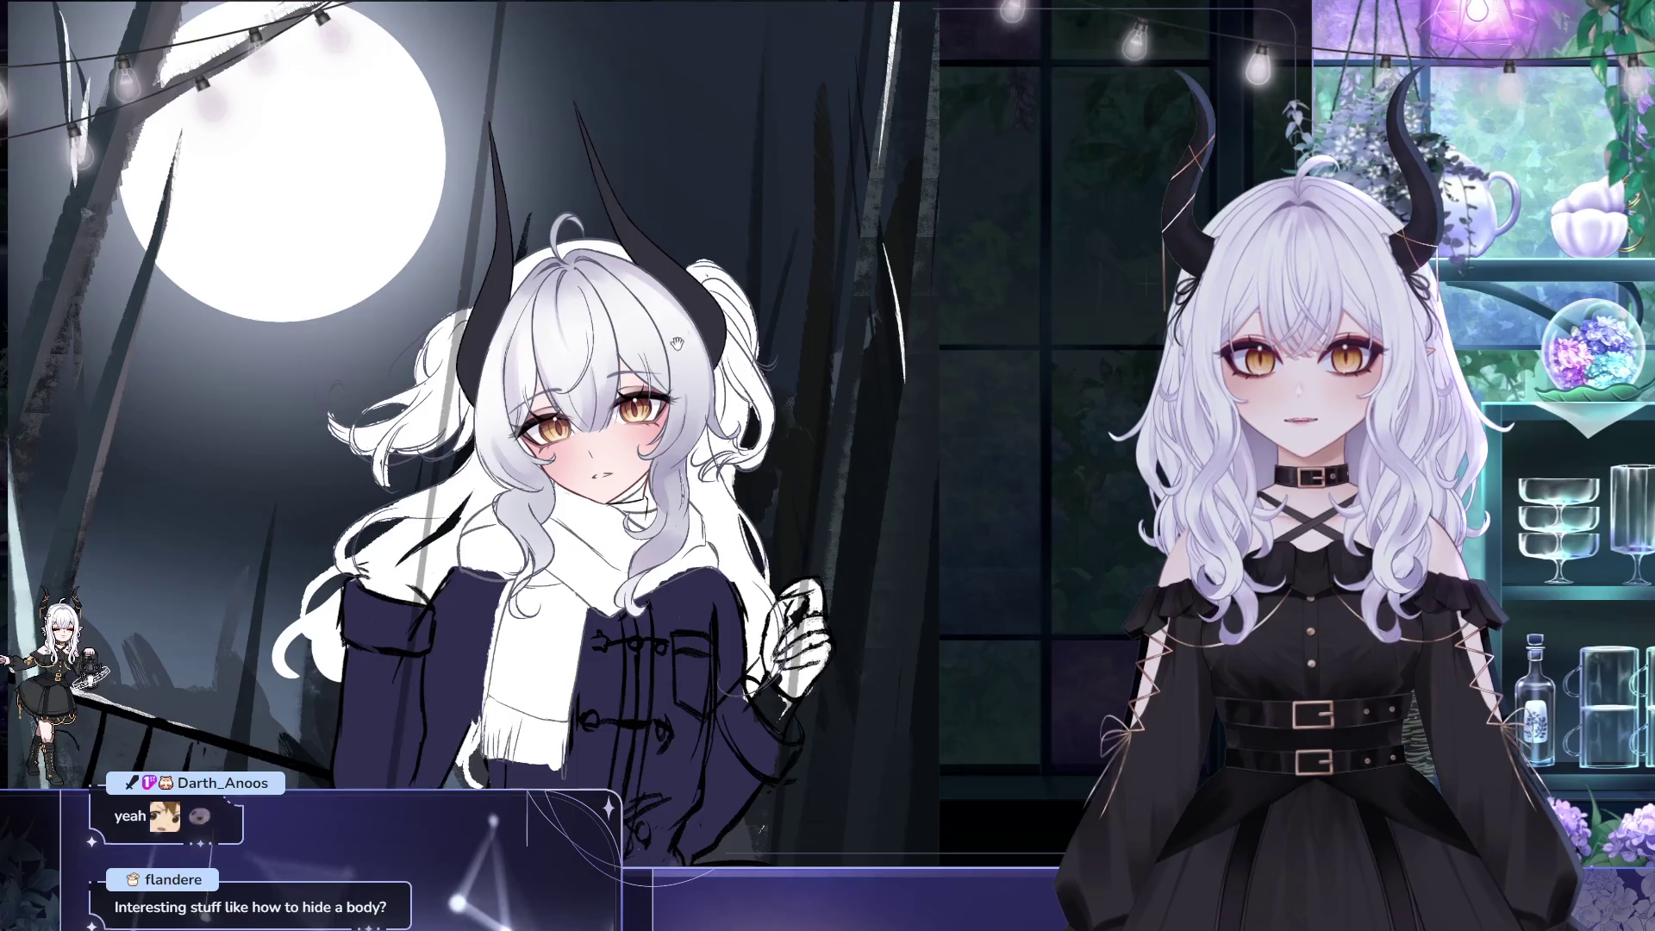
drag(683, 345, 645, 375)
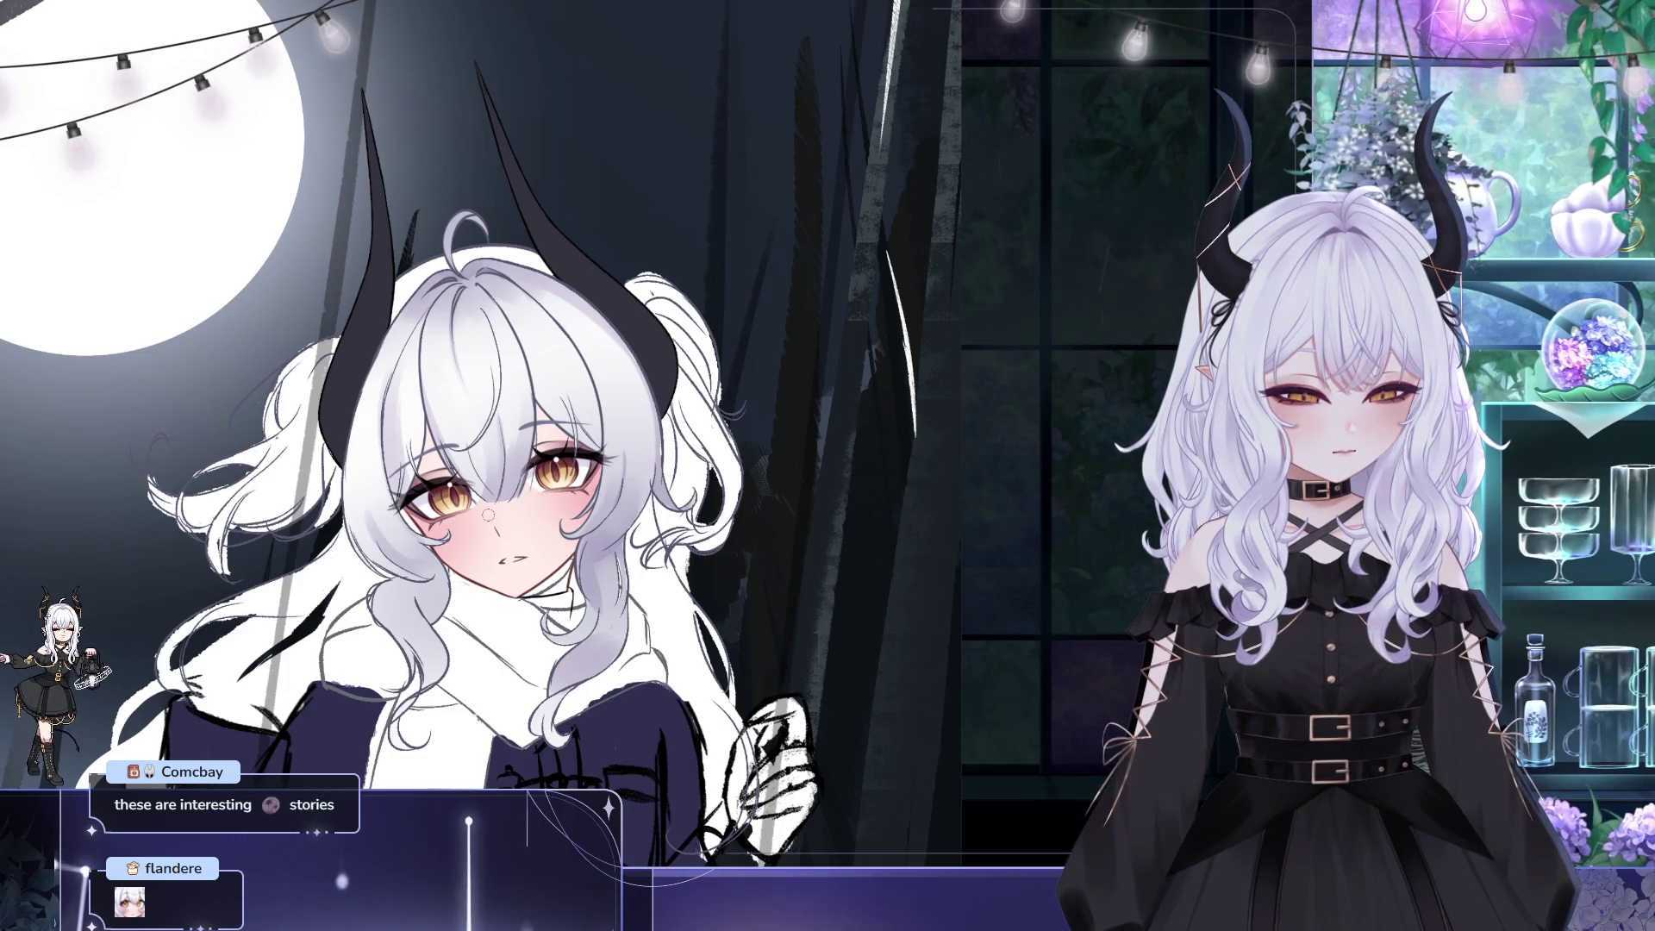
mouse_move(643, 598)
mouse_down()
mouse_move(591, 507)
mouse_move(678, 546)
mouse_up()
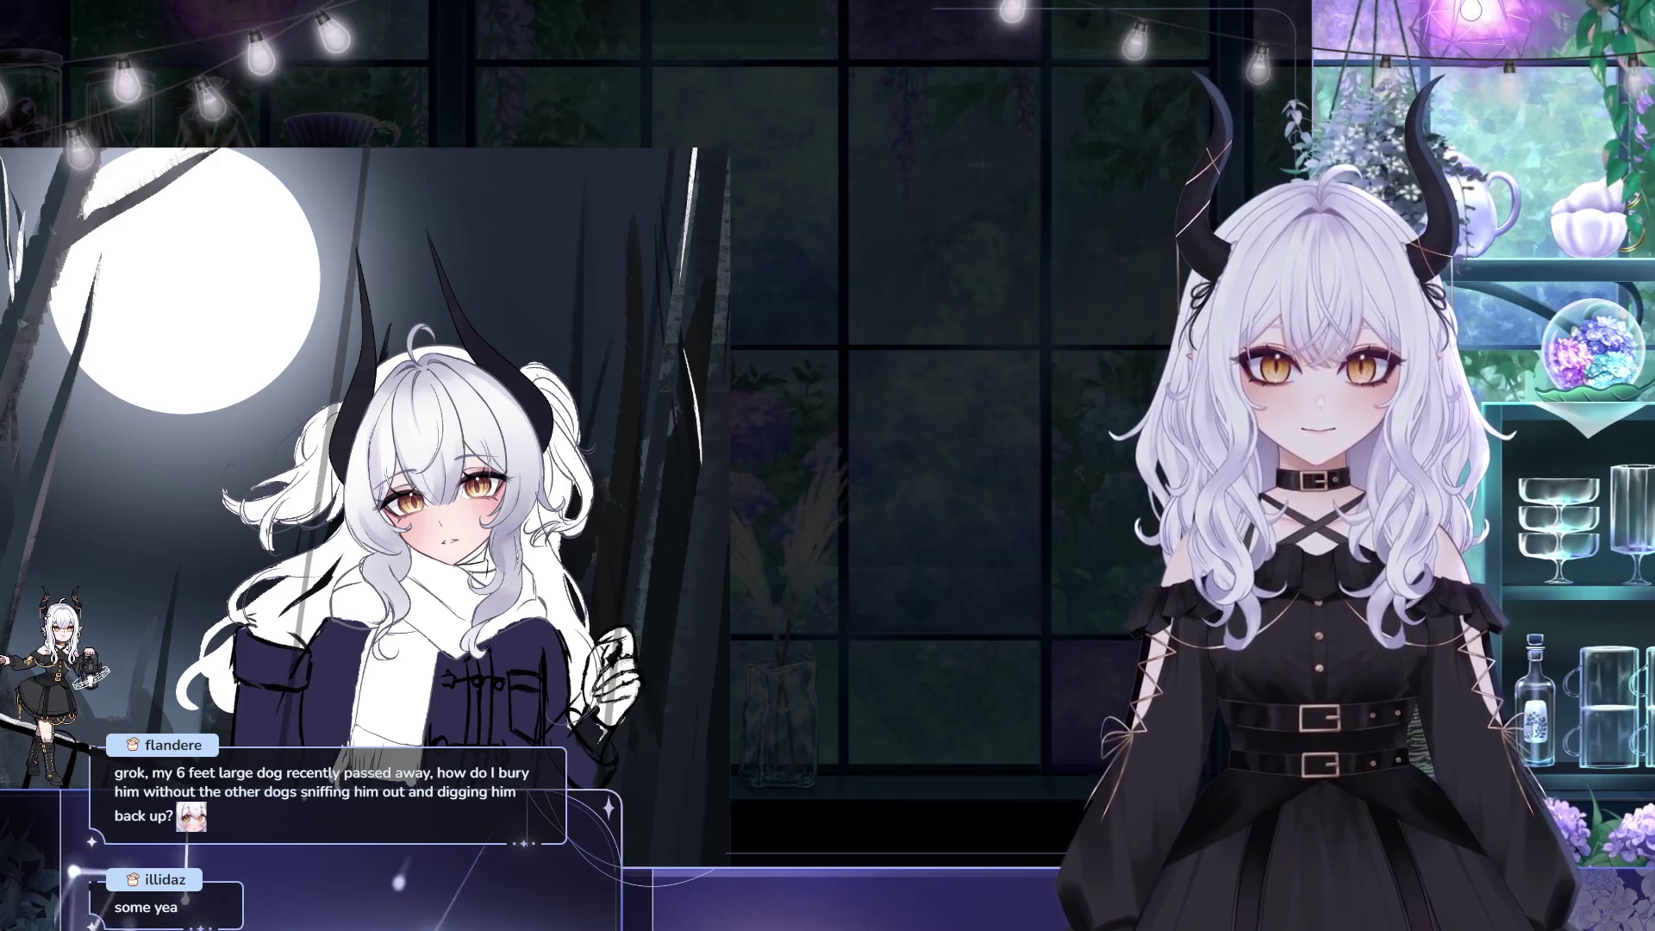
- Lasso the patch between the moon and the left horn and move it slightly up-left
mouse_move(626, 178)
mouse_down()
mouse_move(717, 183)
mouse_move(733, 144)
mouse_up()
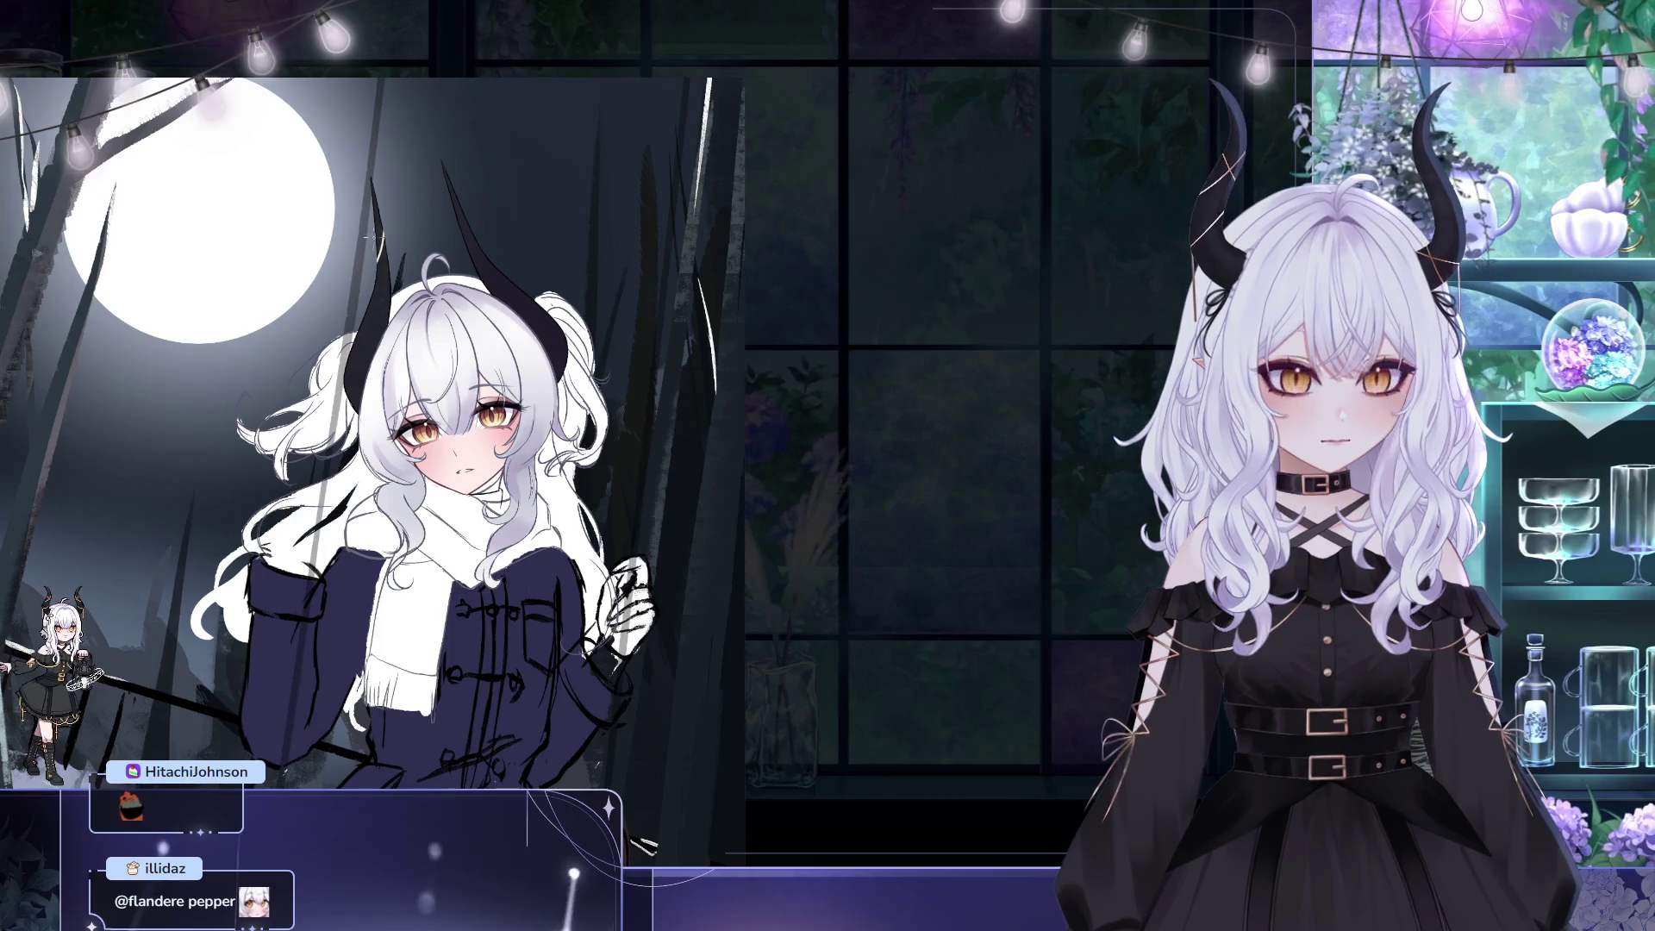
drag(409, 233, 404, 205)
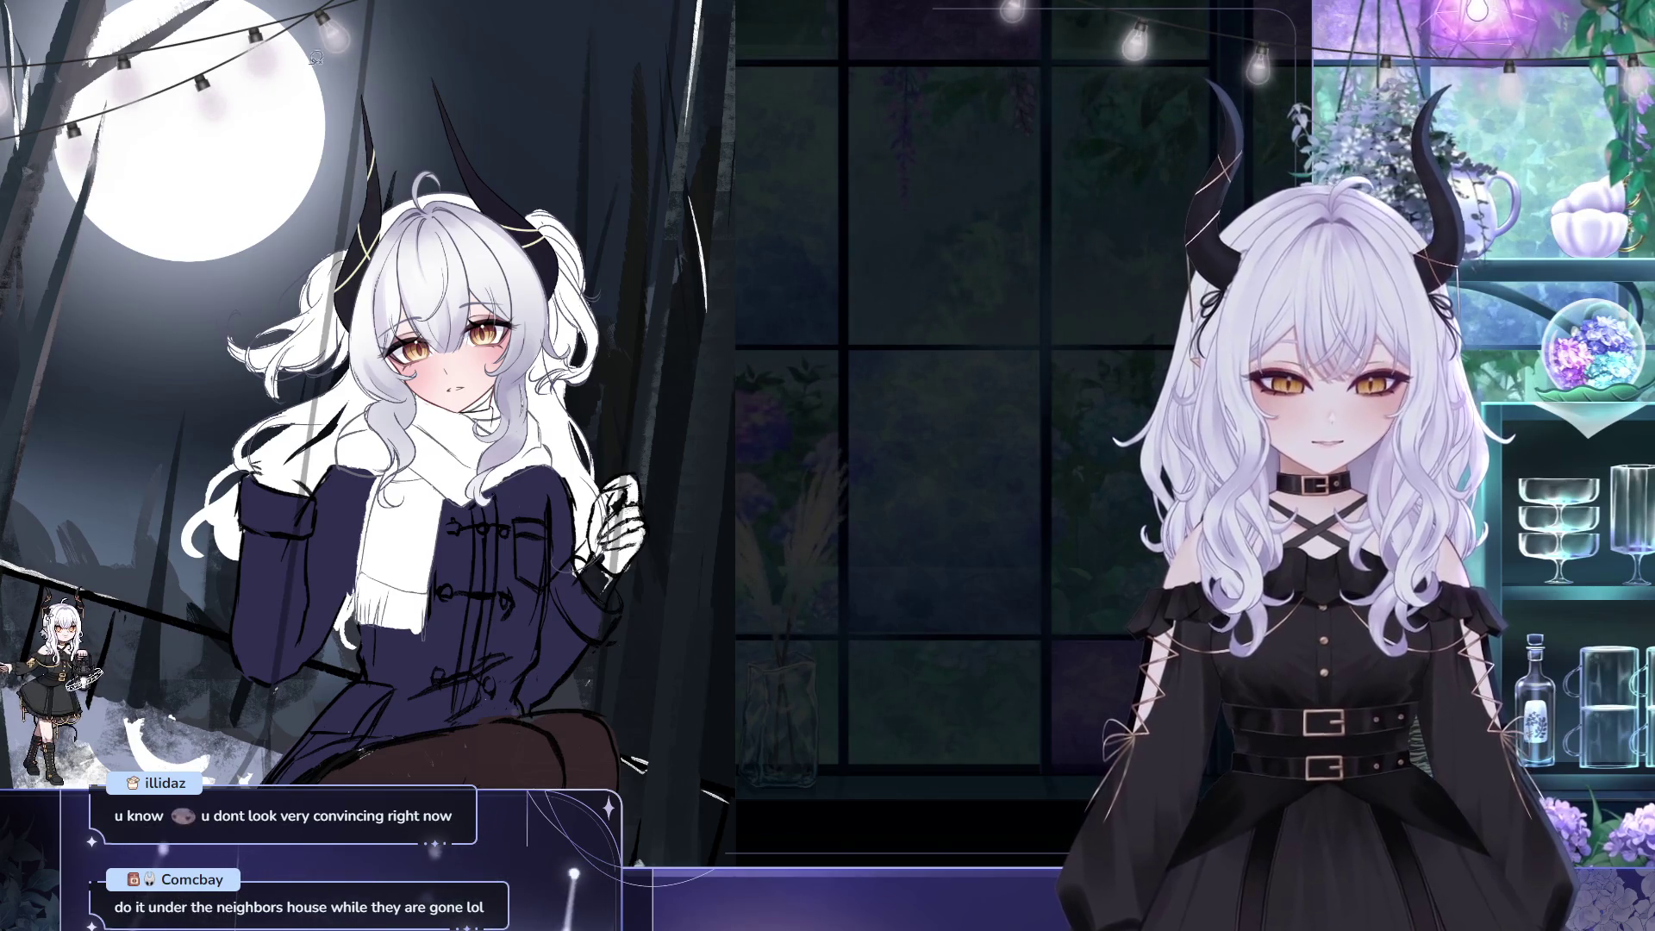
drag(306, 98, 306, 97)
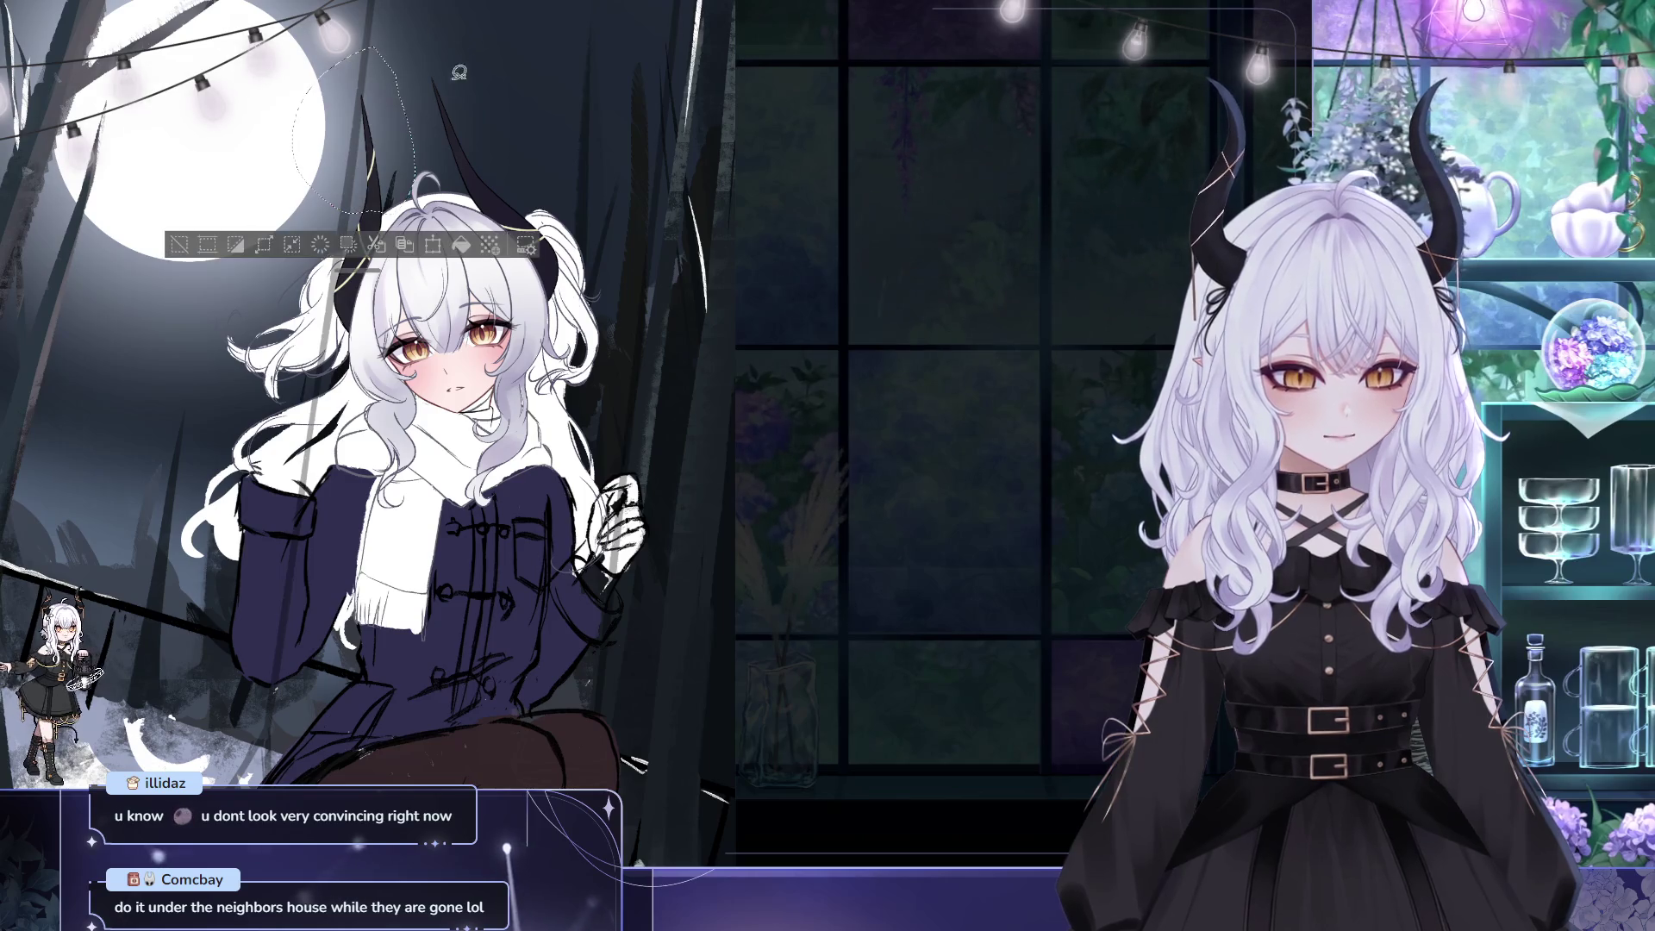
key(ctrl+t)
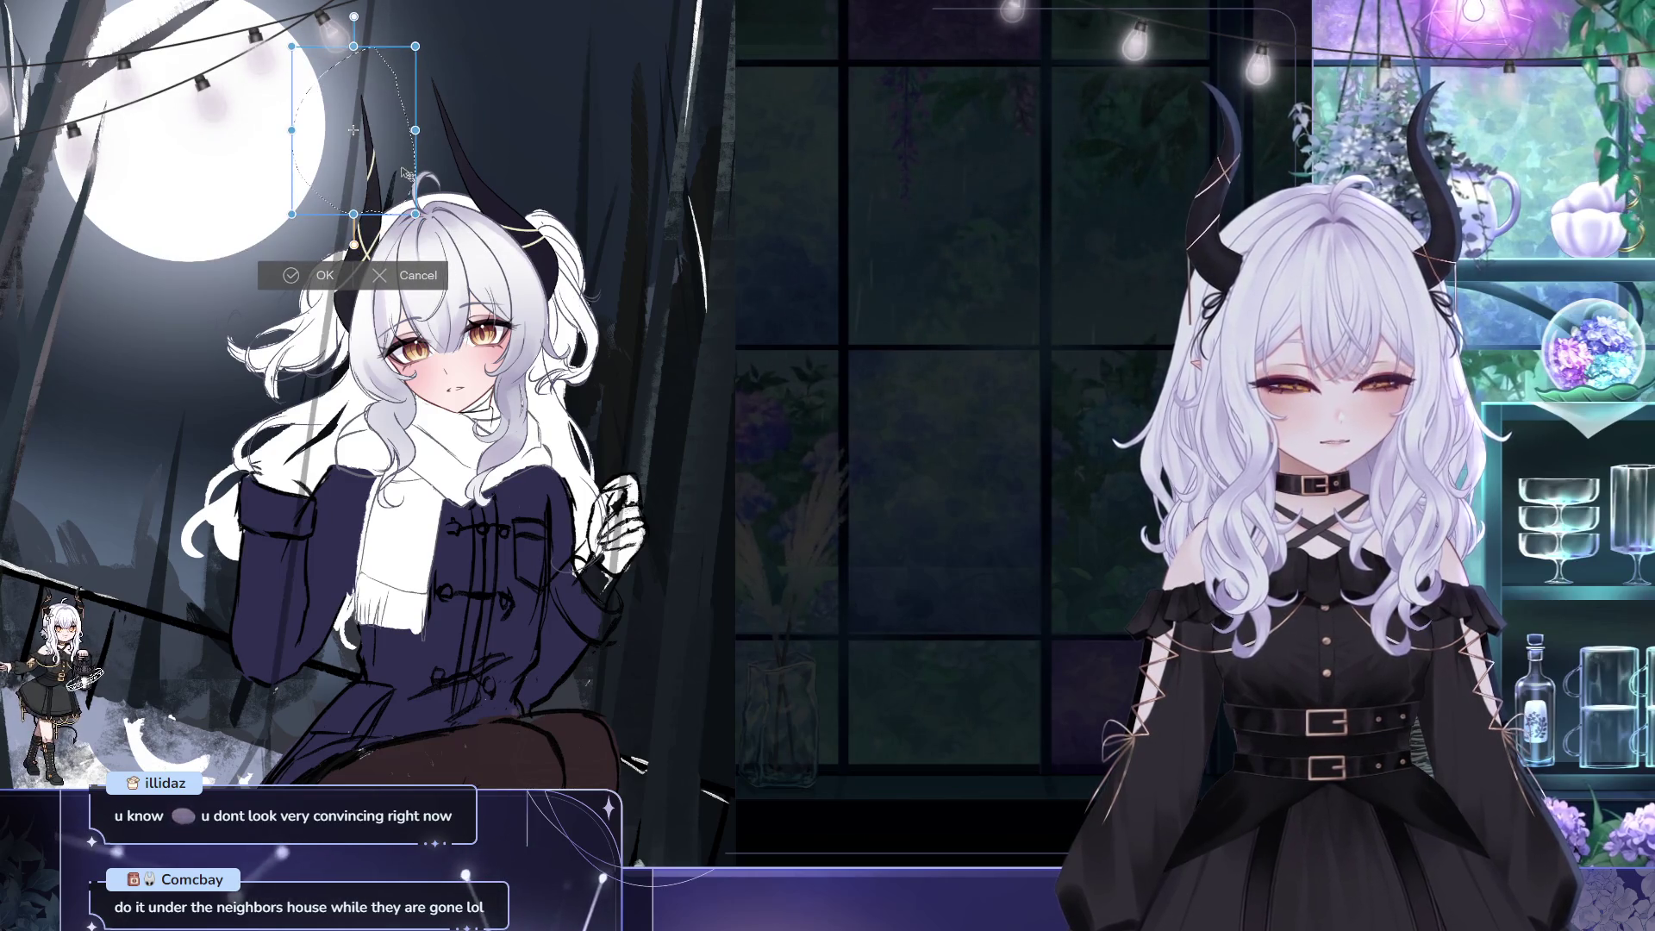
drag(413, 178, 411, 176)
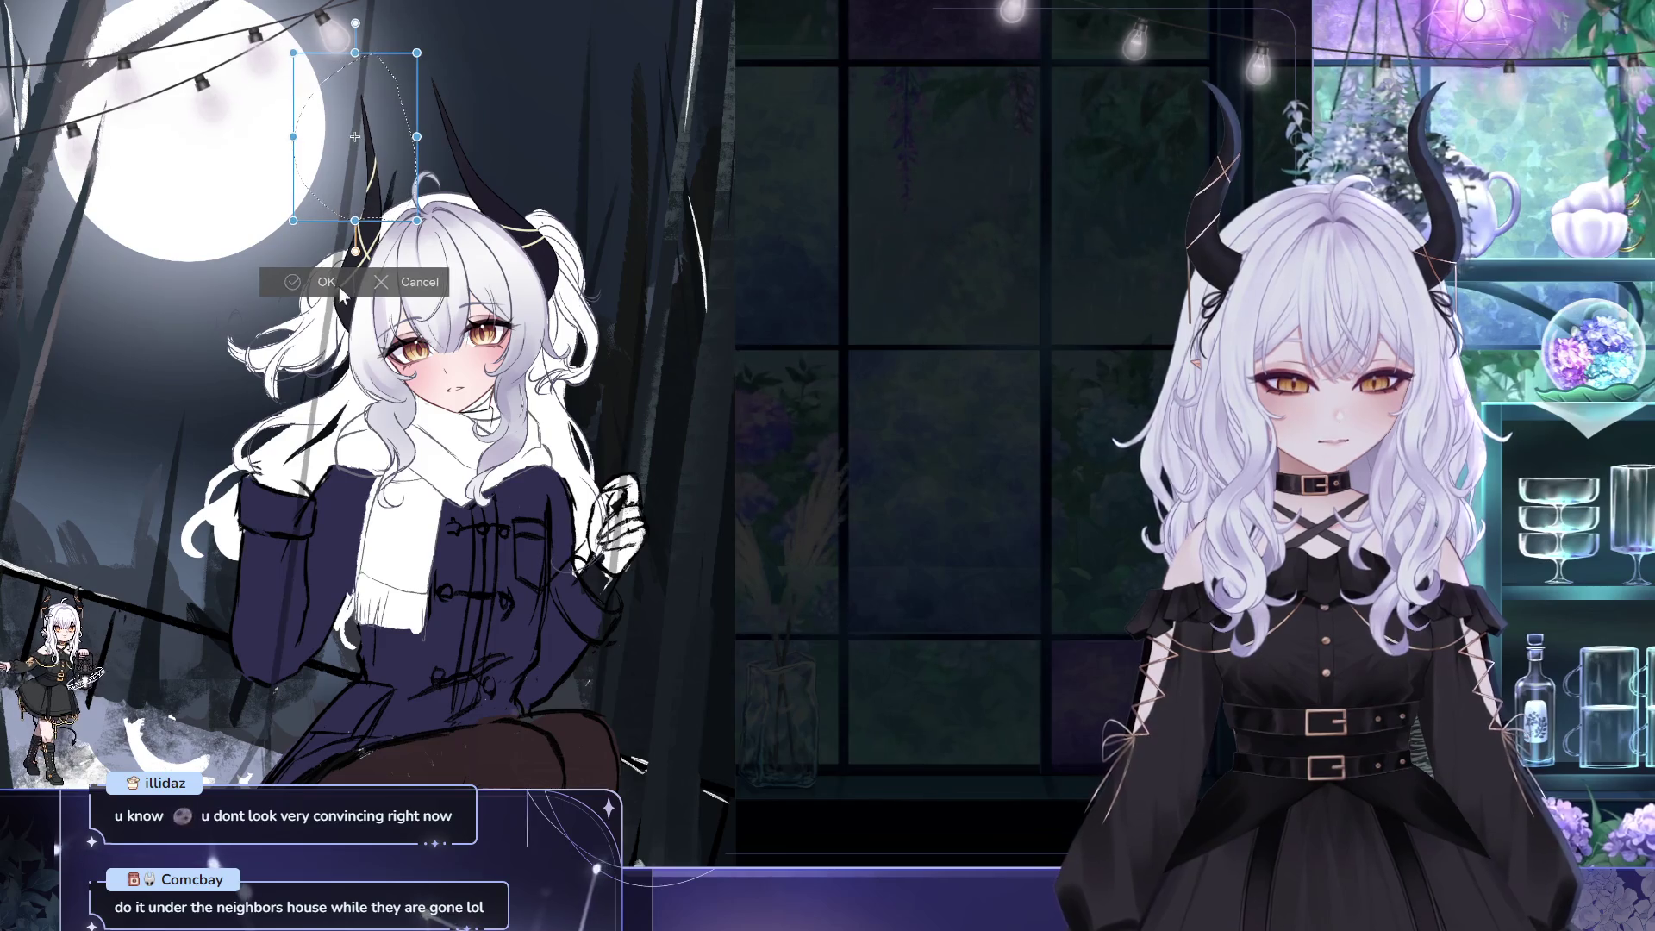
click(321, 282)
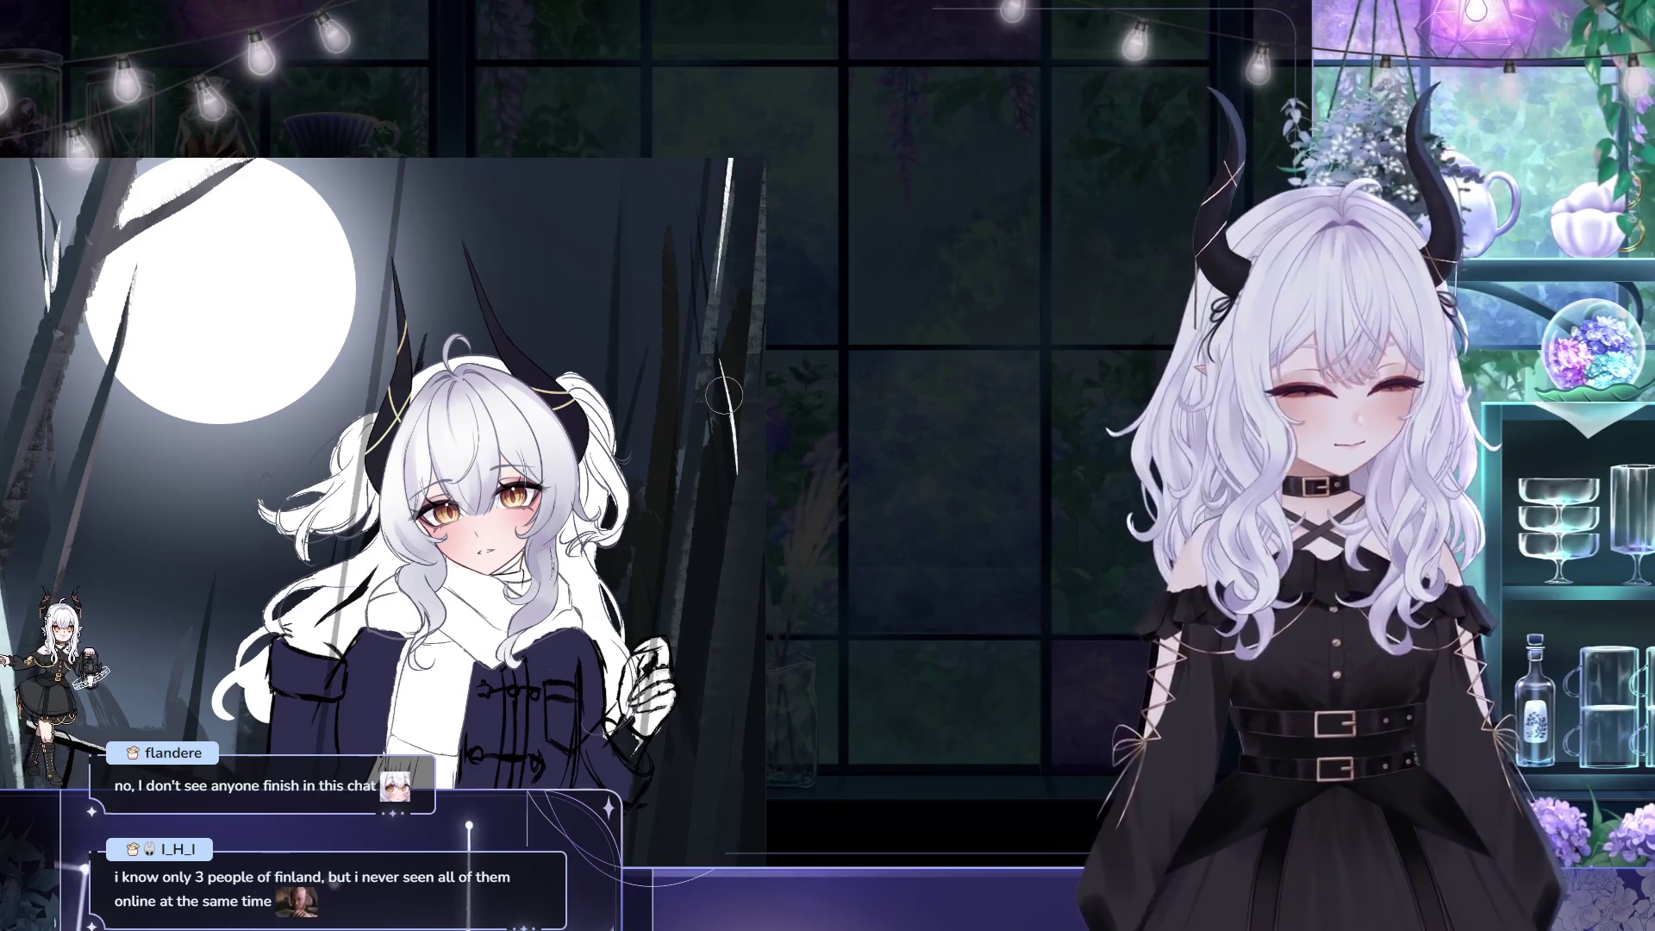
key(ctrl+z)
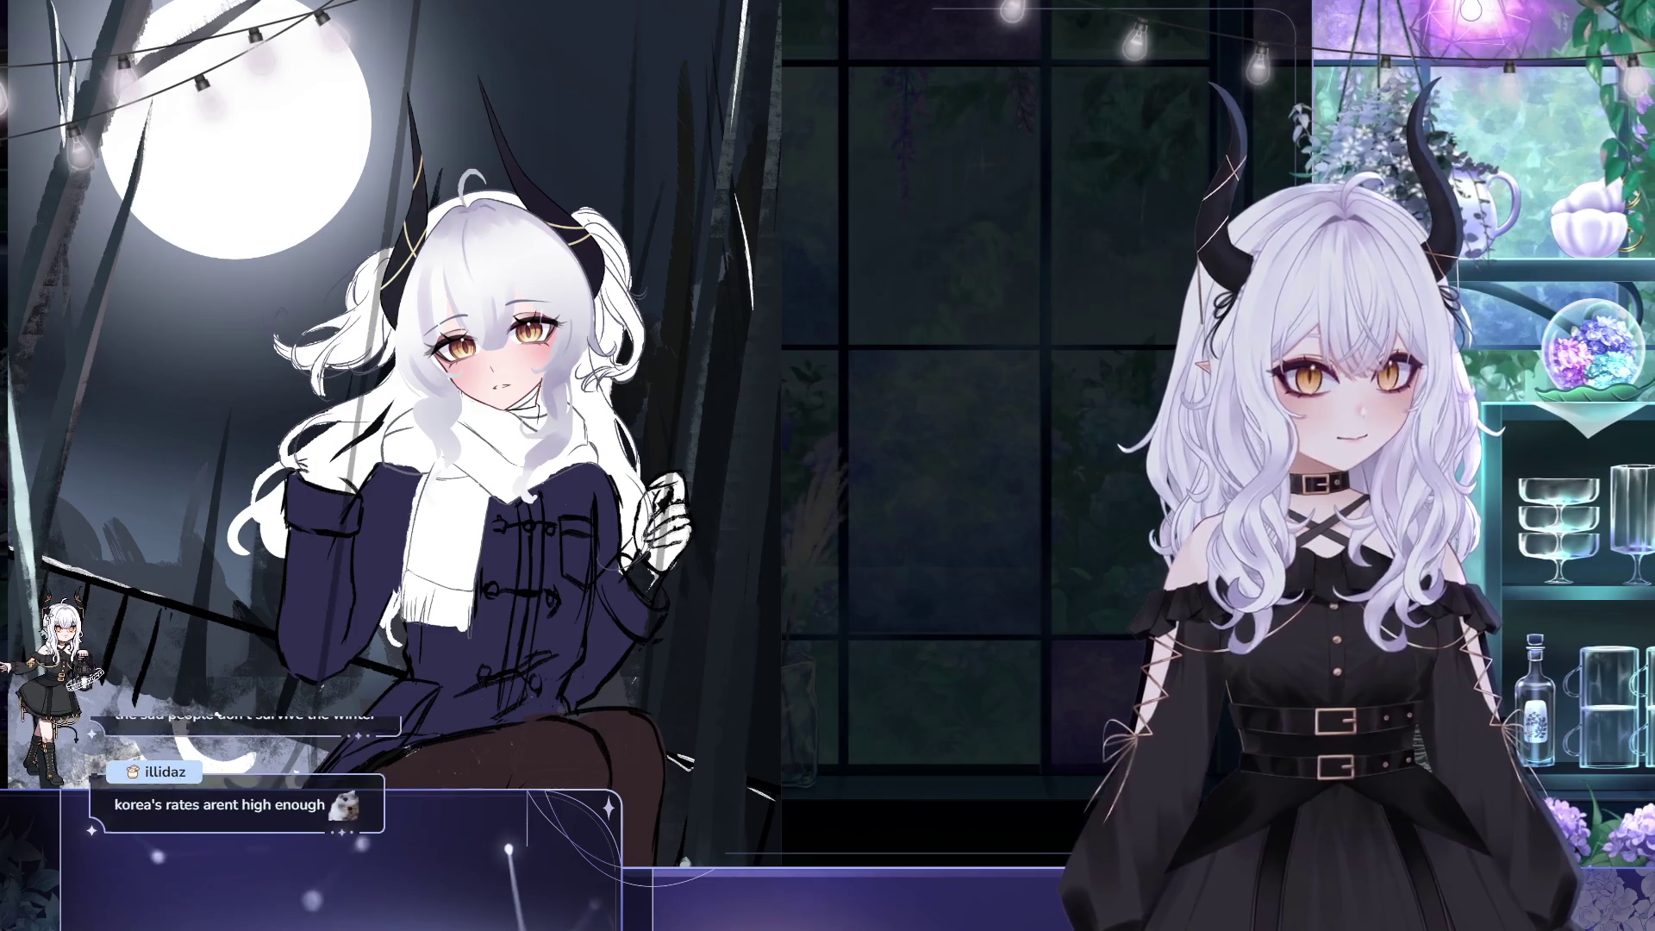
- Pan the illustration right and down to view the brightened hair and scarf
drag(869, 474, 1005, 496)
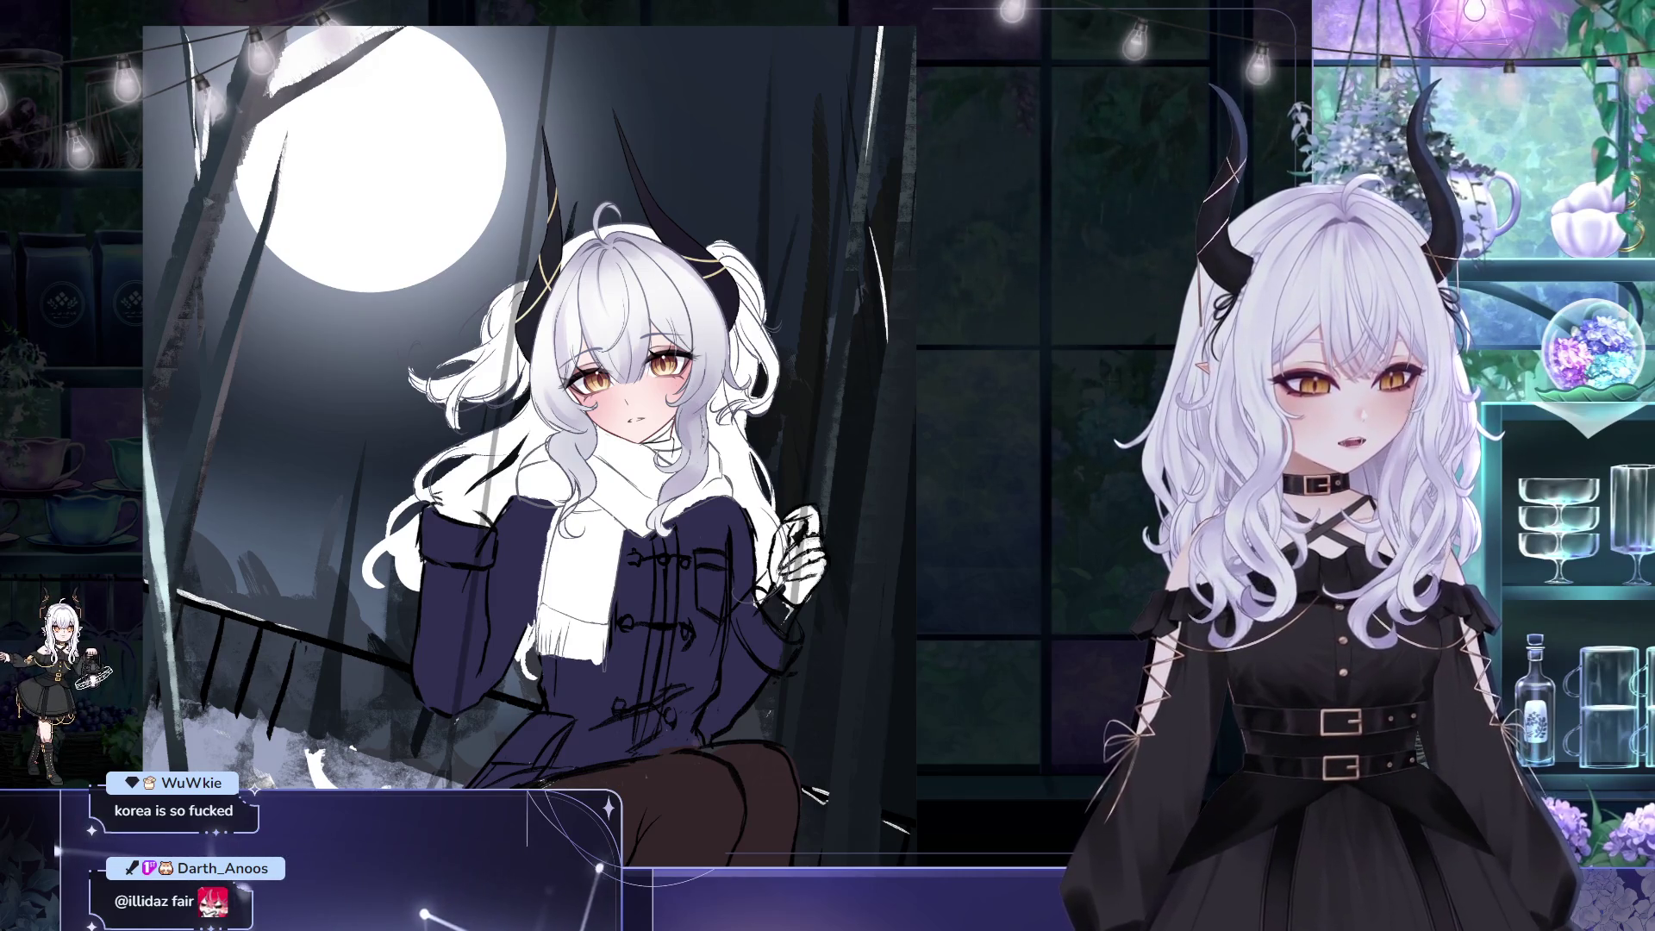
key(ctrl+z)
key(ctrl+y)
key(ctrl+z)
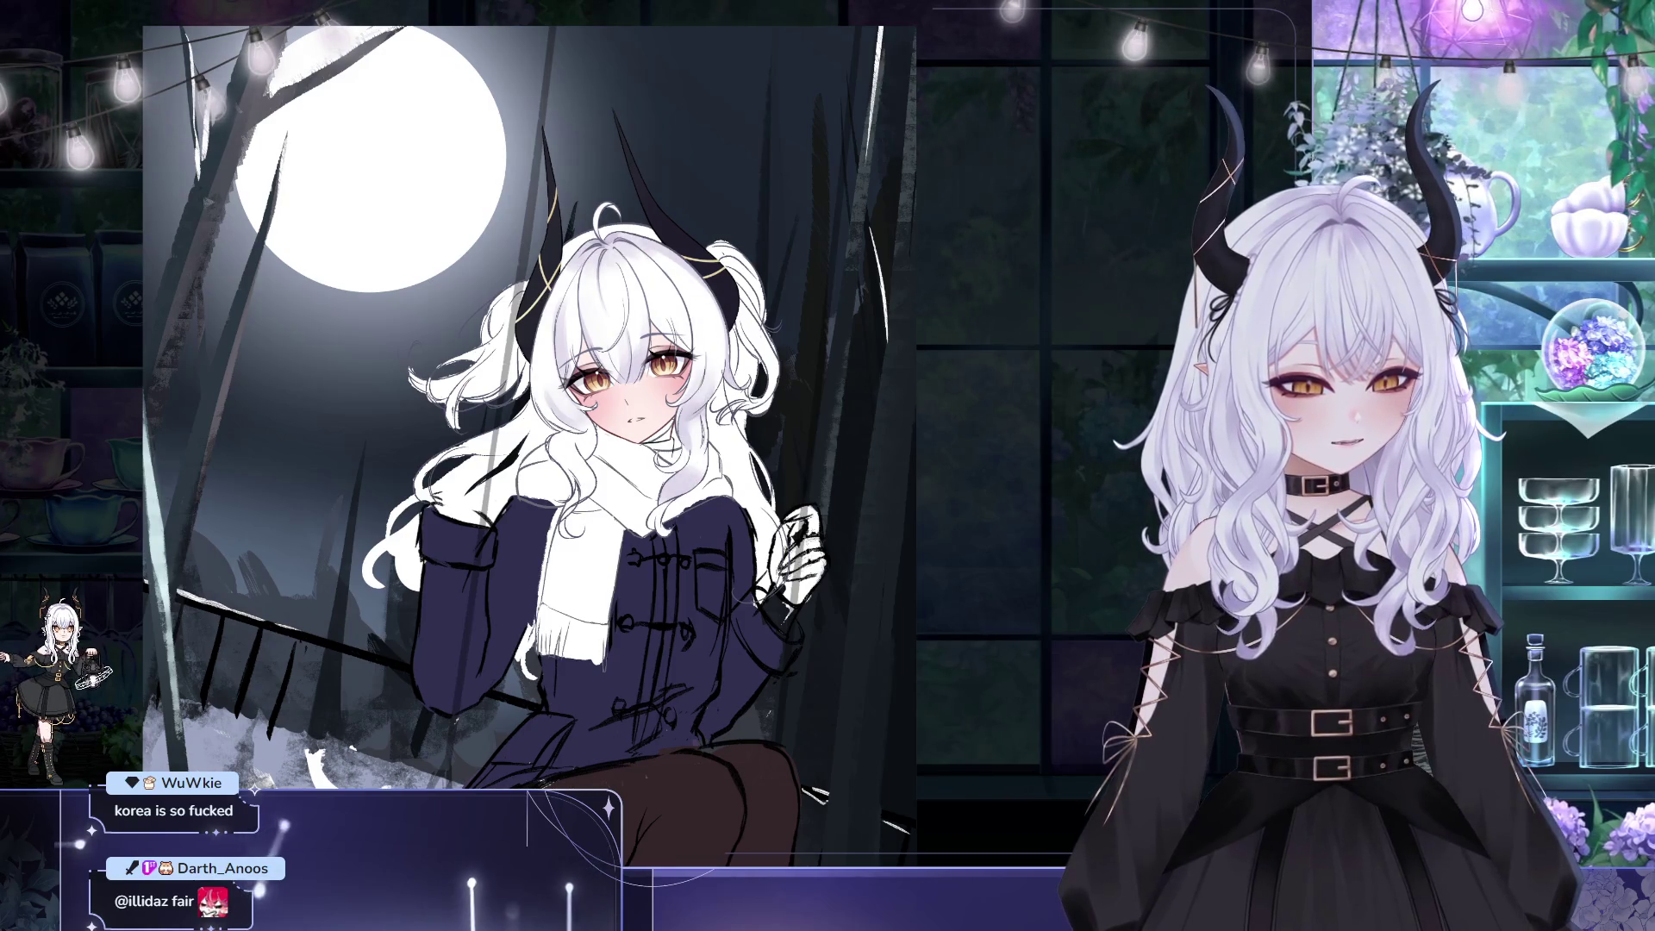
key(ctrl+y)
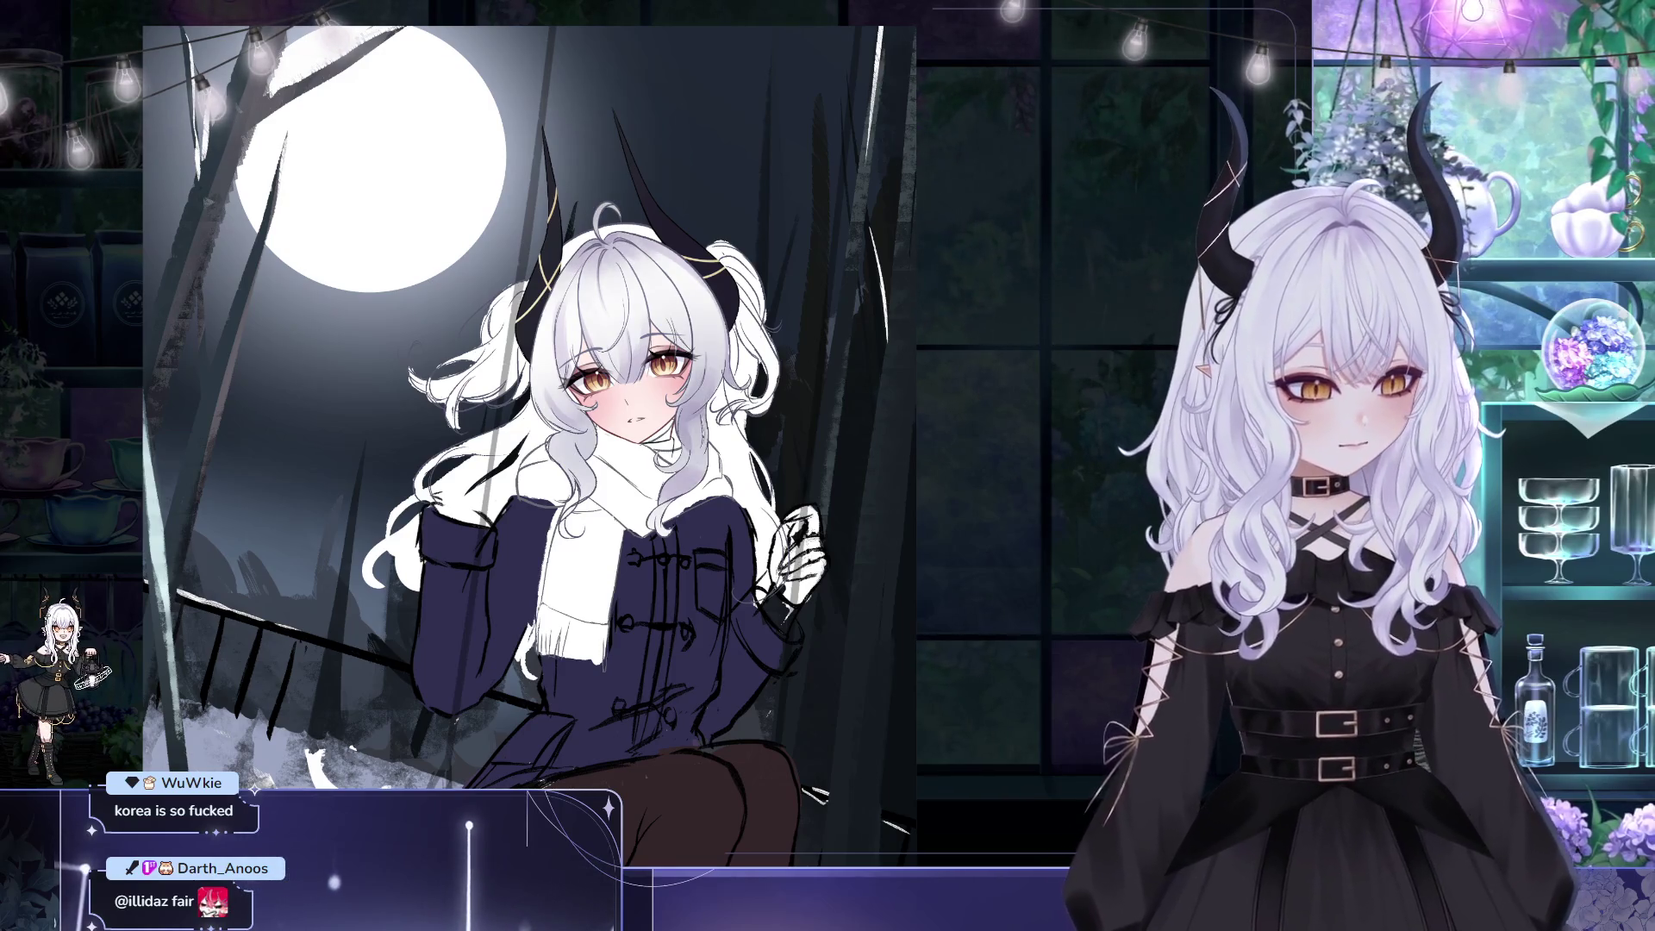
key(ctrl+z)
key(ctrl+y)
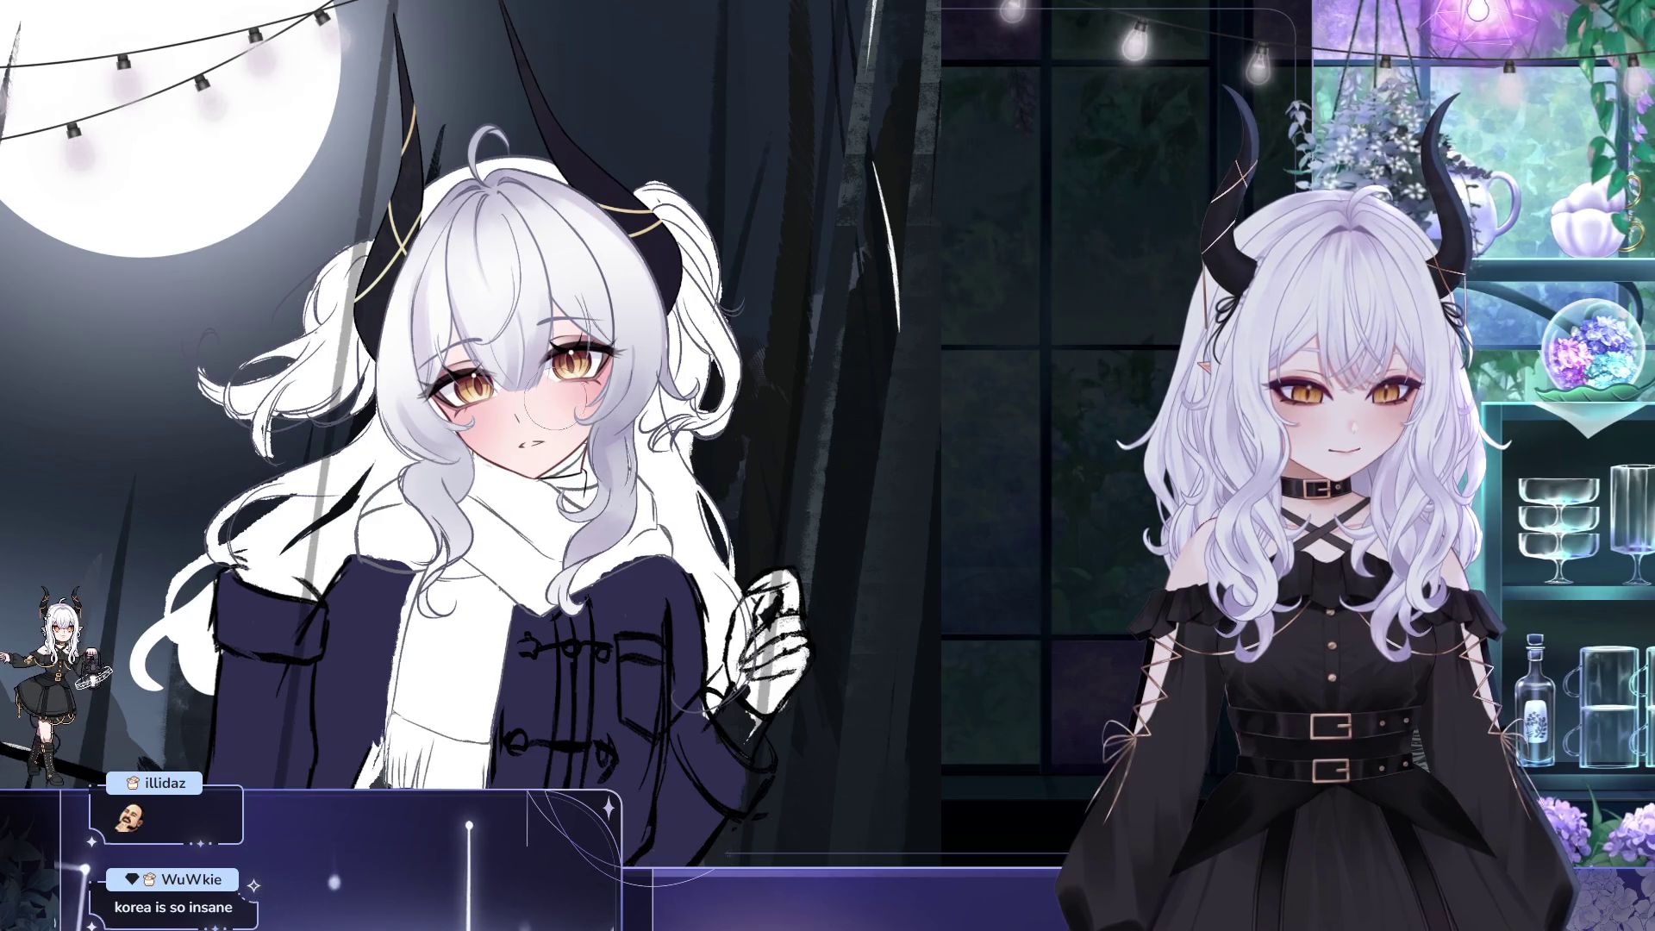
drag(549, 489, 564, 509)
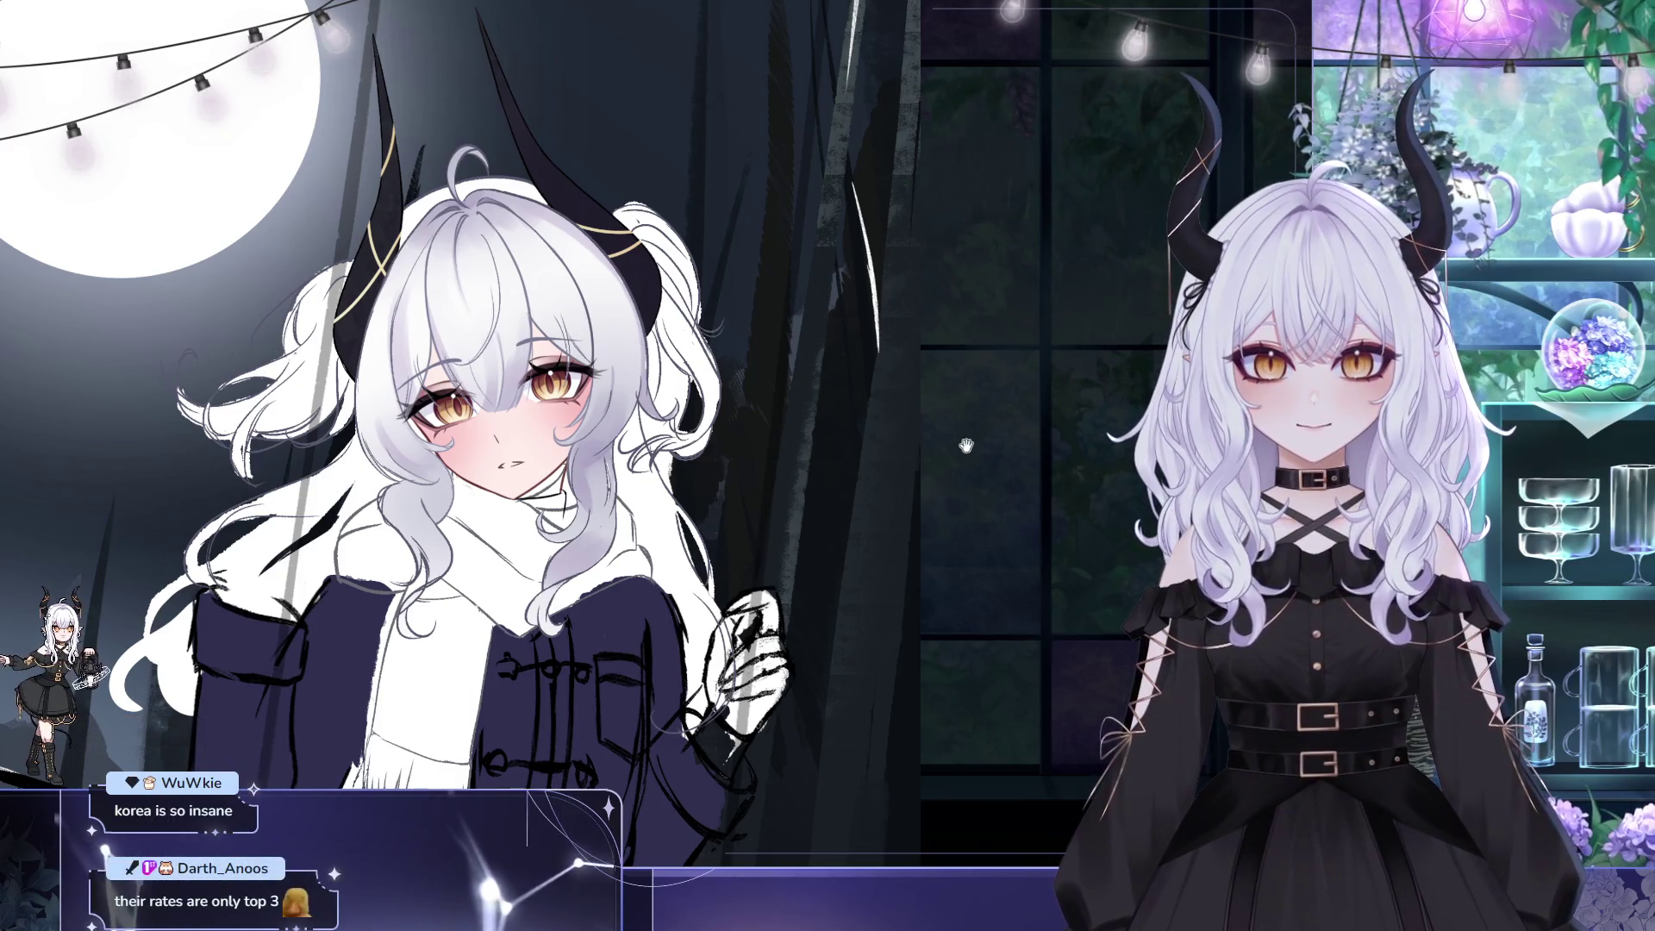
drag(948, 383, 910, 426)
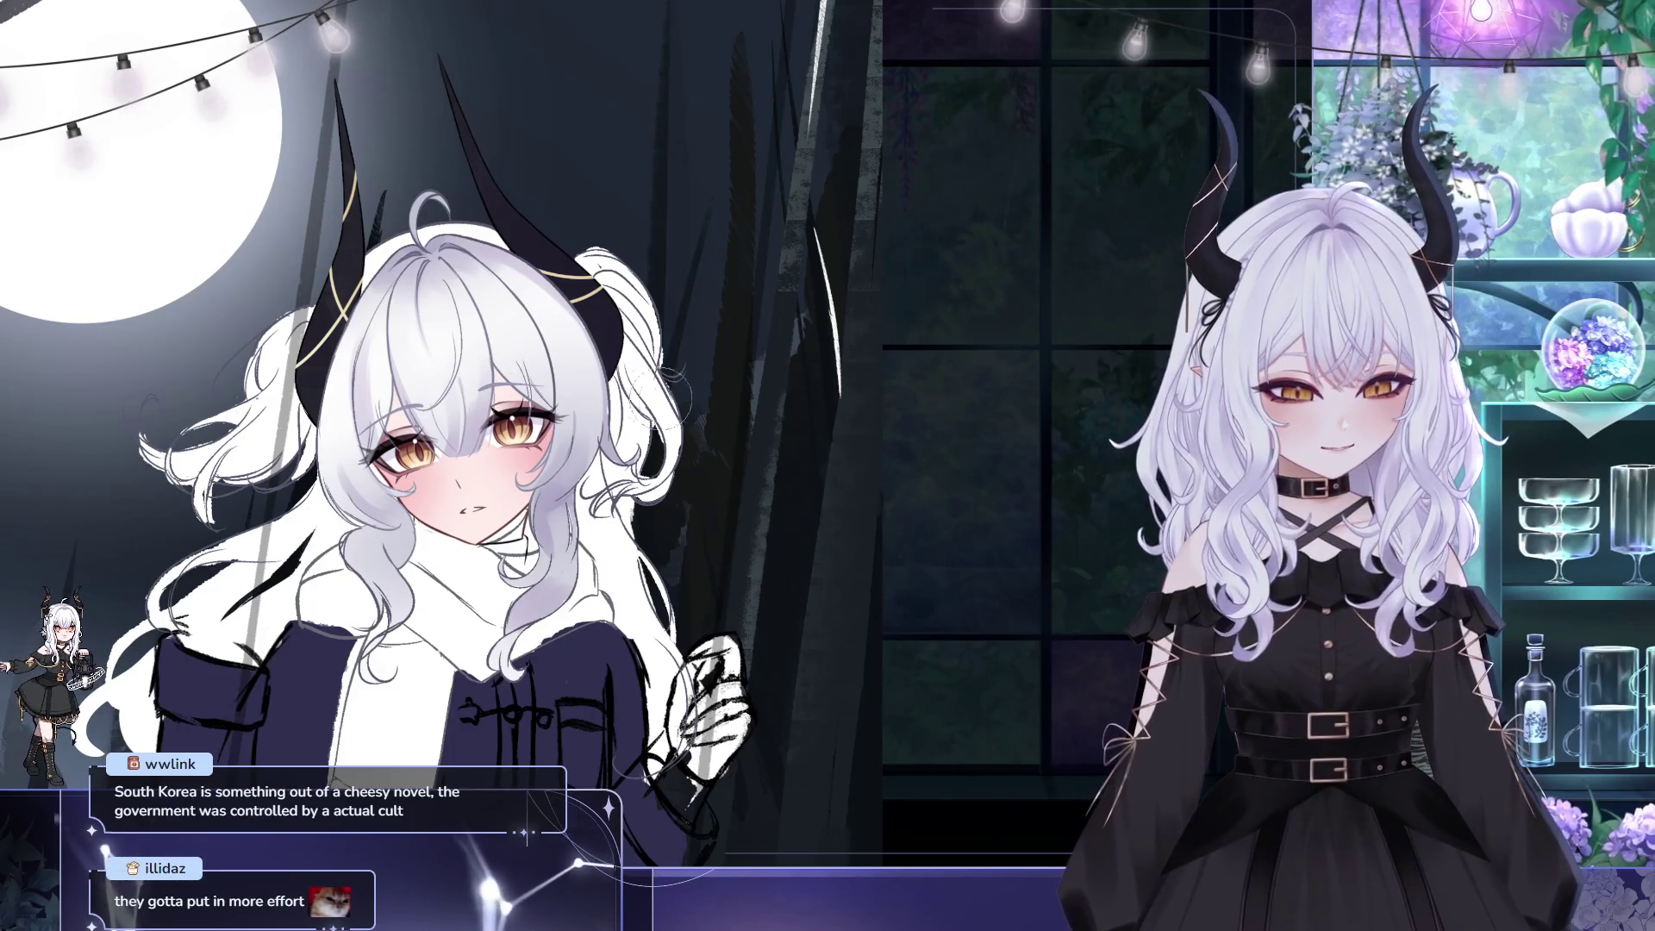
scroll(861, 420, up, 2)
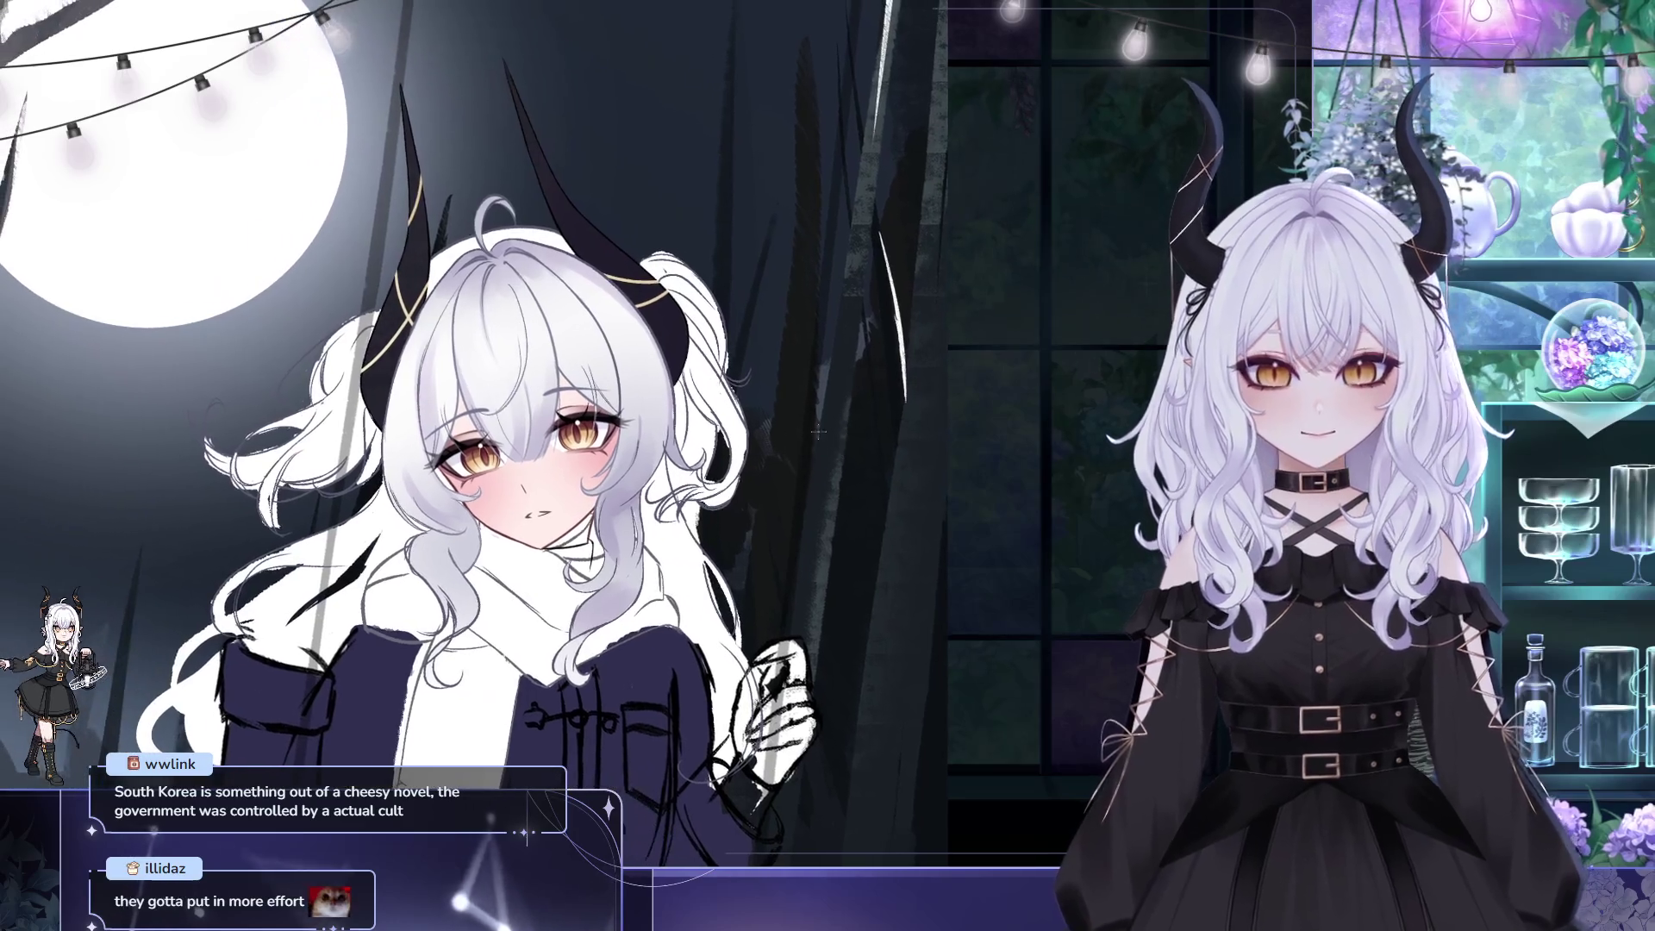
scroll(845, 442, up, 2)
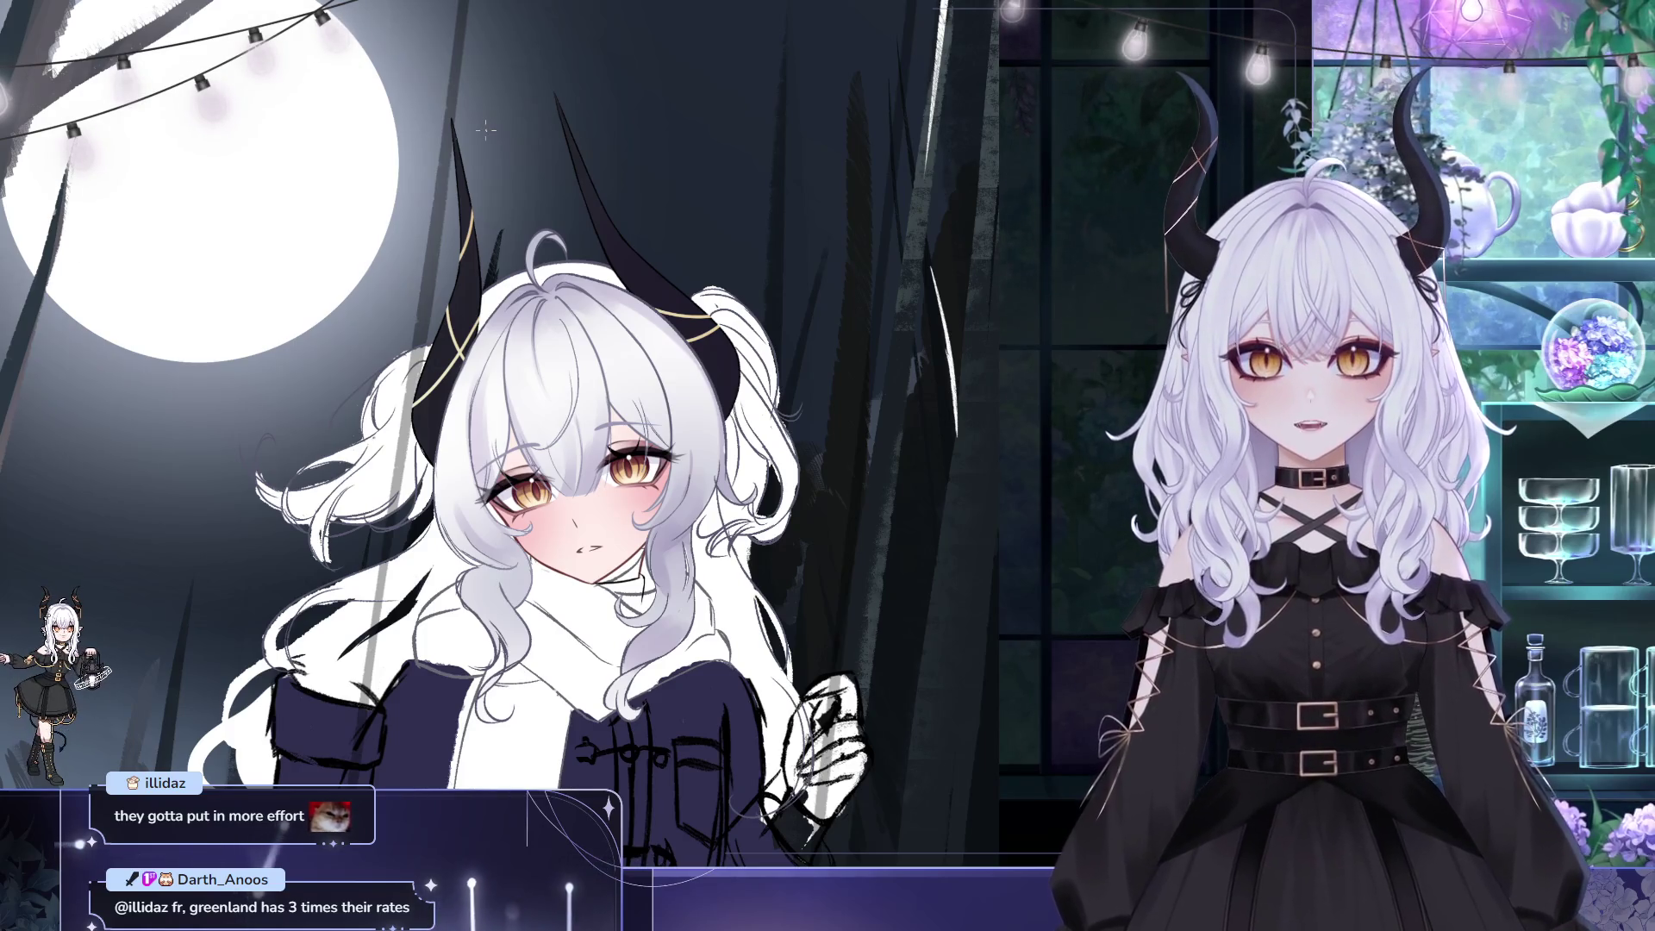
scroll(655, 230, up, 4)
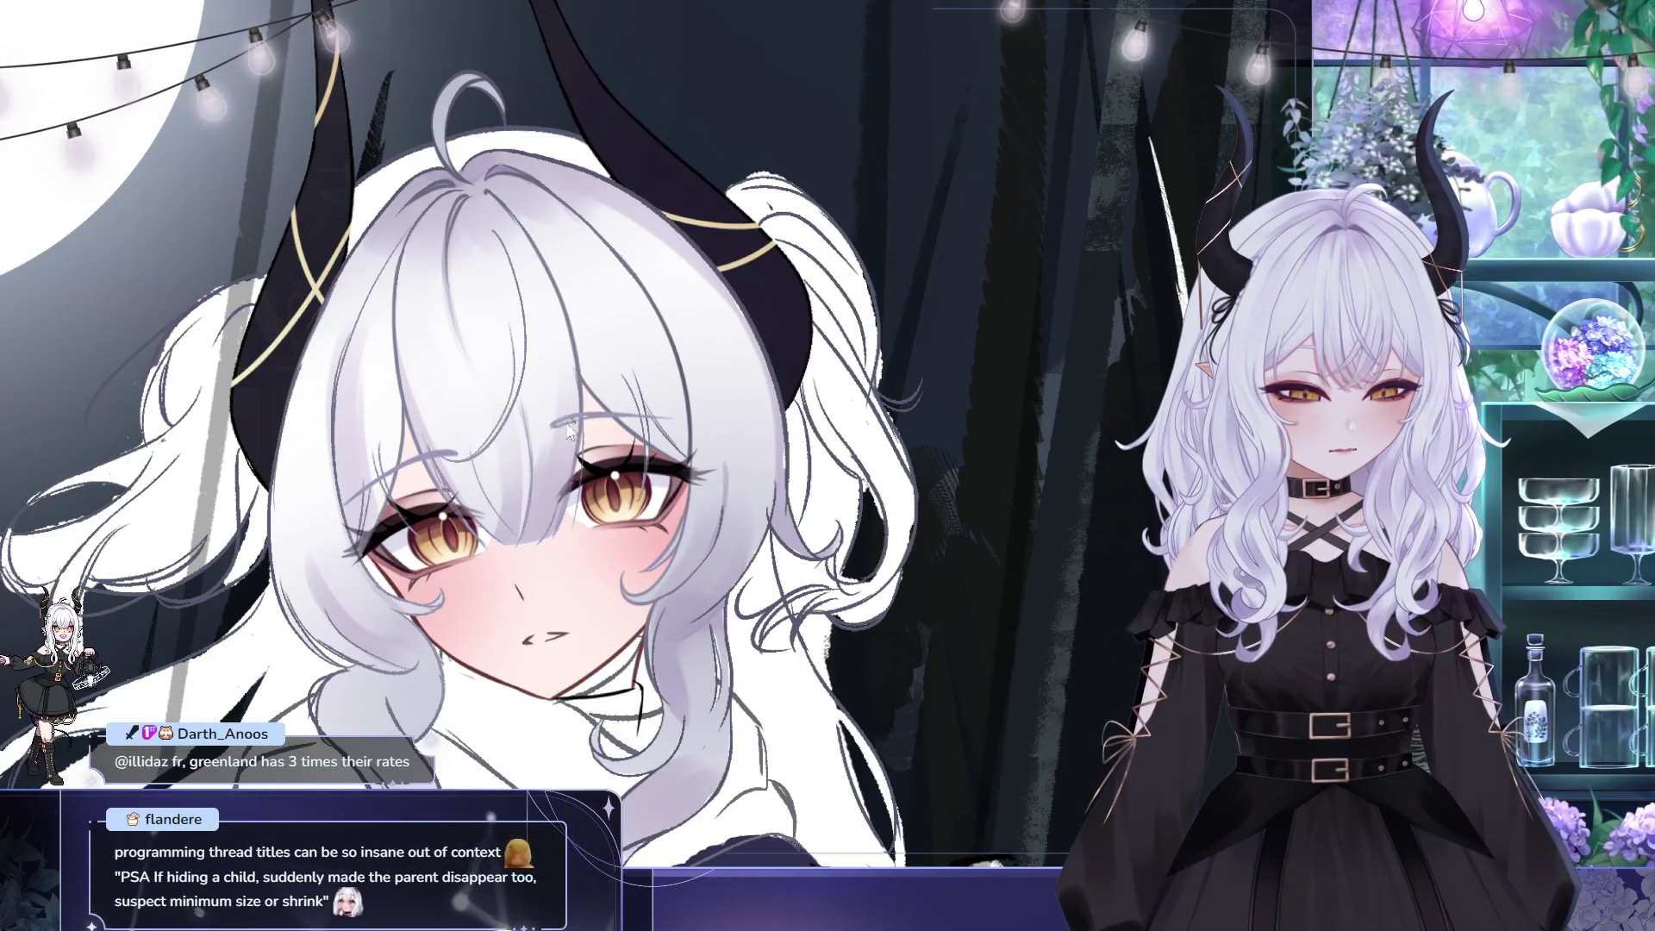
mouse_move(713, 432)
mouse_down()
mouse_move(785, 337)
mouse_move(785, 282)
mouse_up()
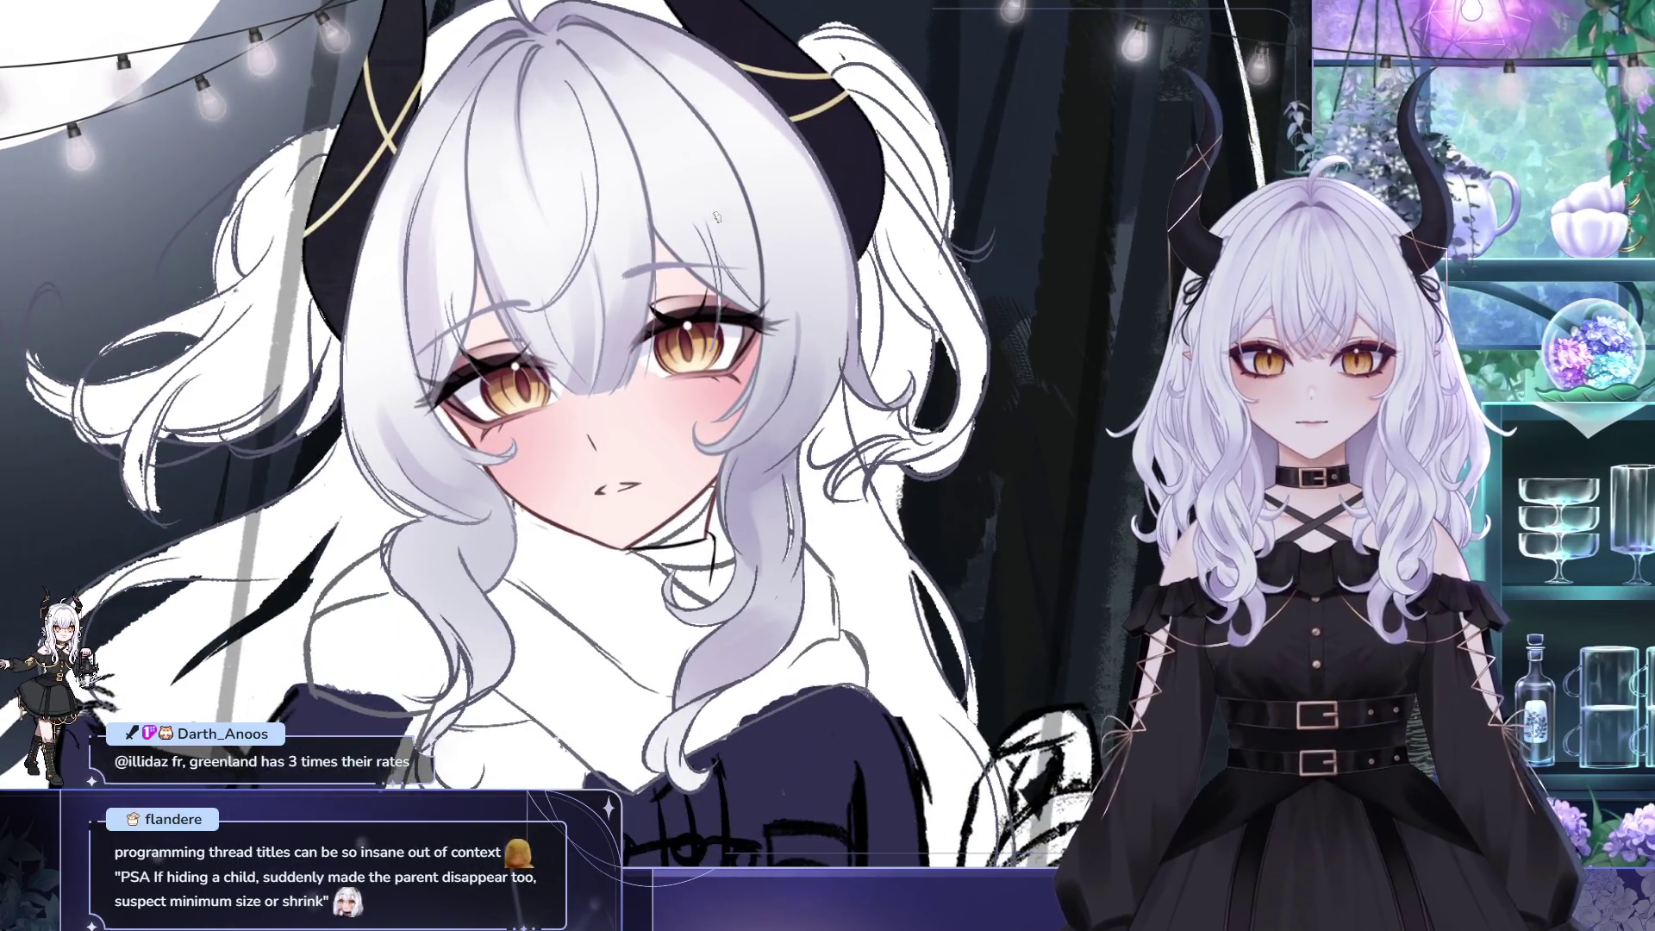
mouse_move(718, 284)
mouse_down()
mouse_move(731, 276)
mouse_move(729, 312)
mouse_up()
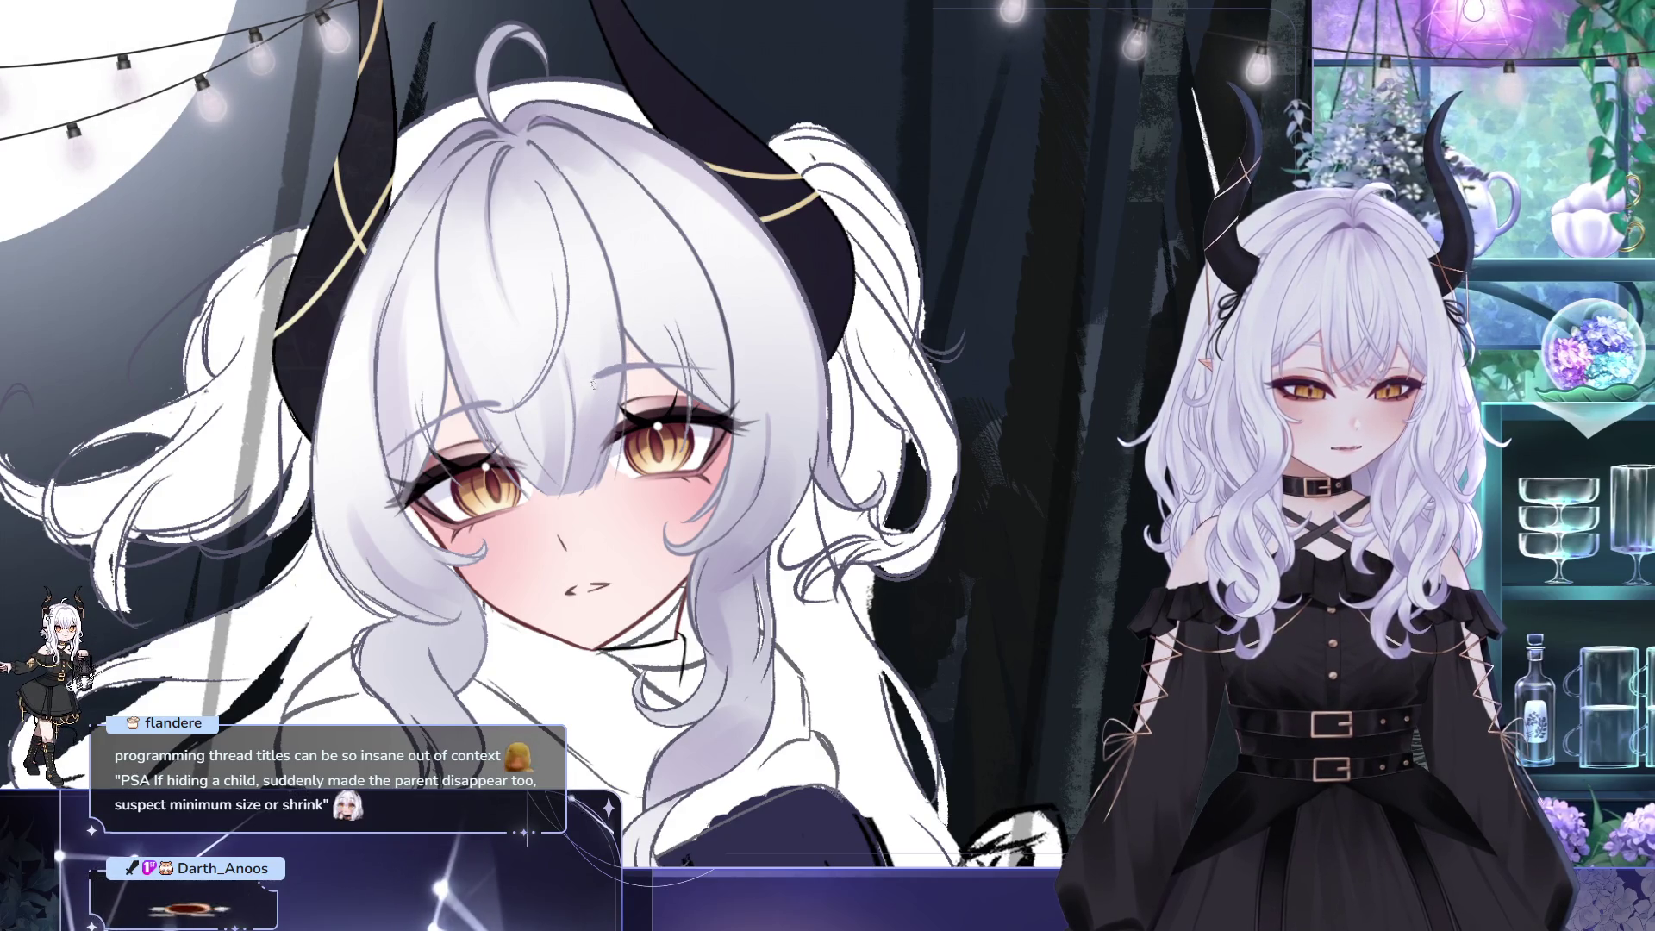
drag(654, 390, 725, 329)
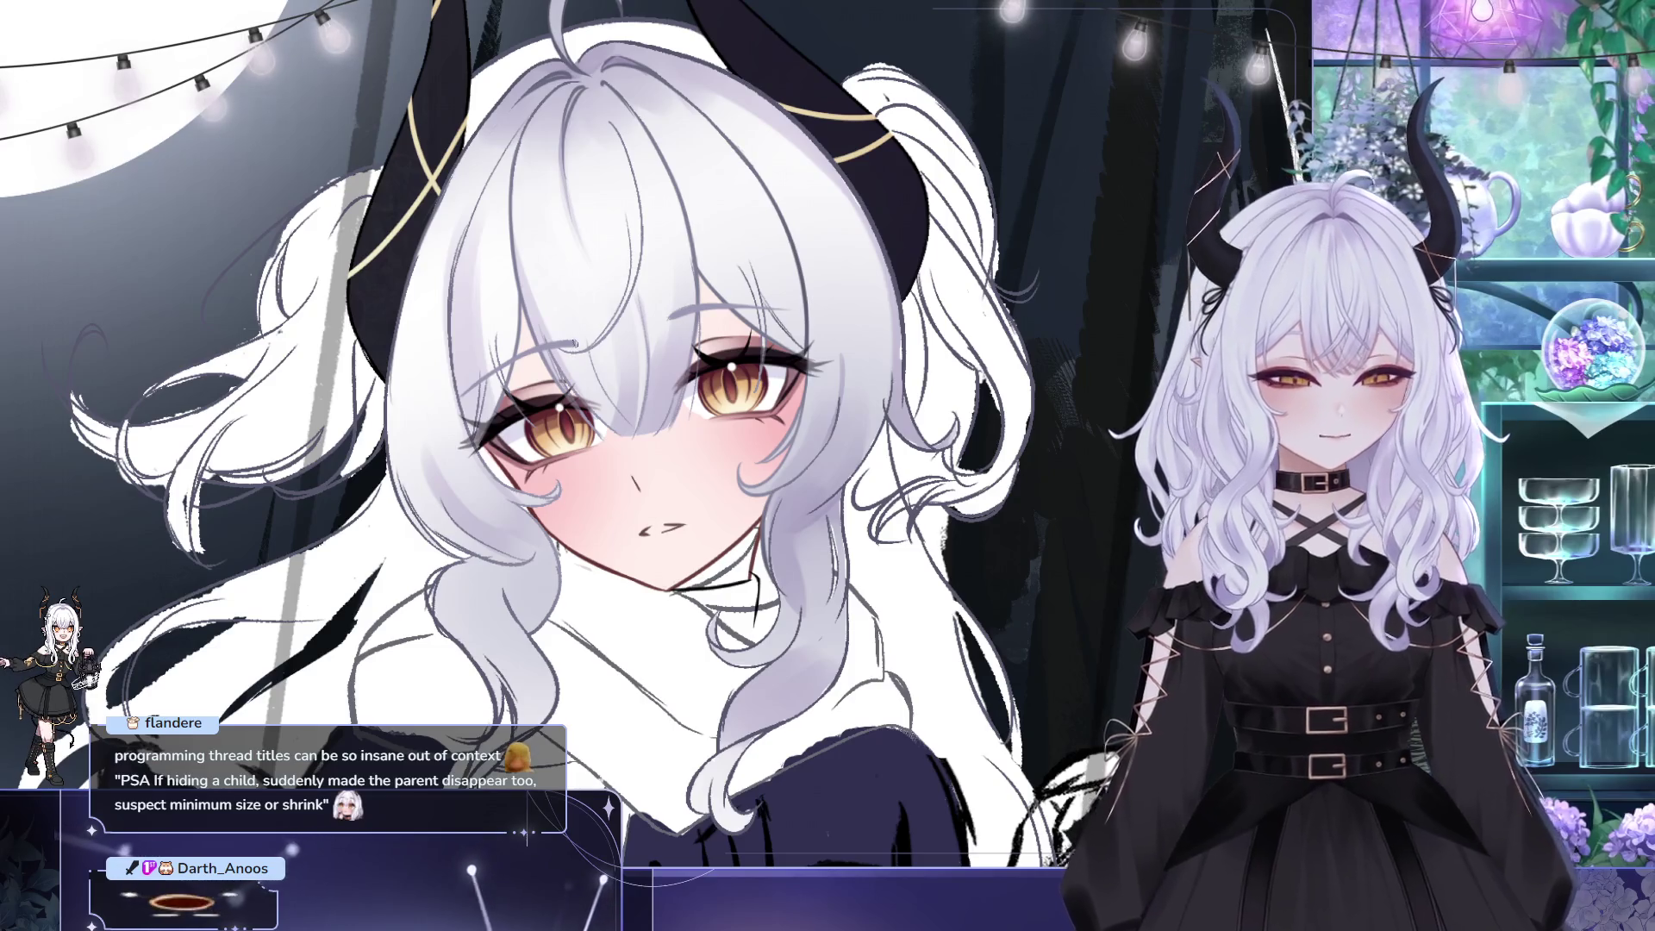
drag(668, 346, 596, 365)
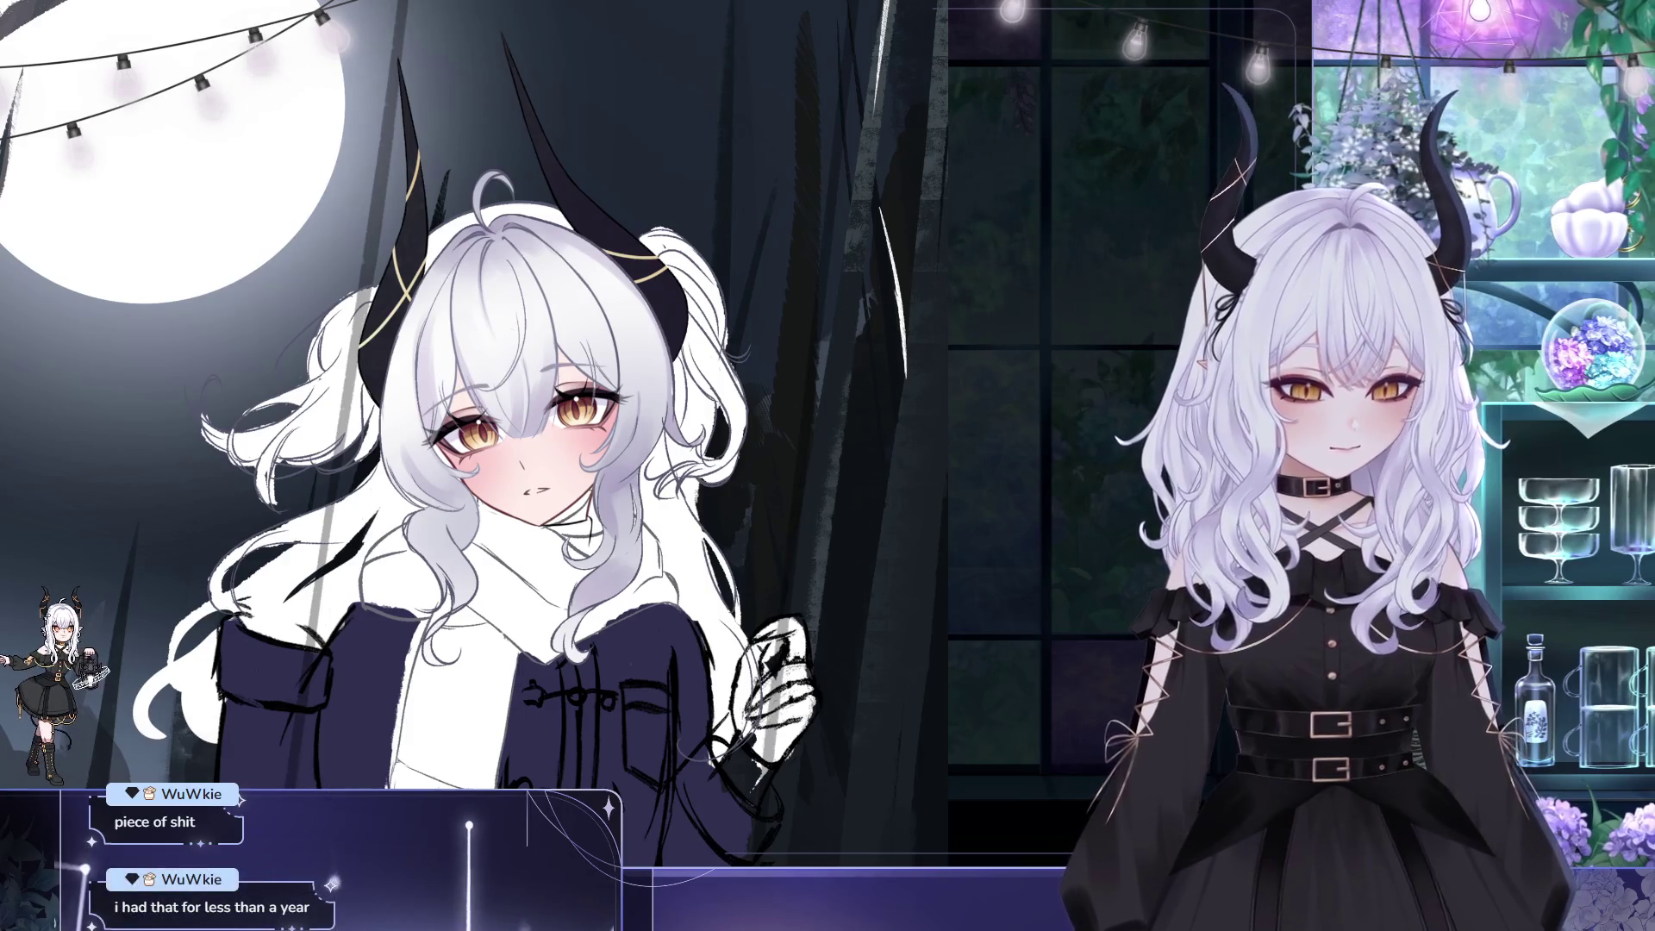
- Enlarge the selected eyes slightly and evenly, and apply the transform
key(ctrl+t)
drag(614, 363, 617, 361)
click(511, 485)
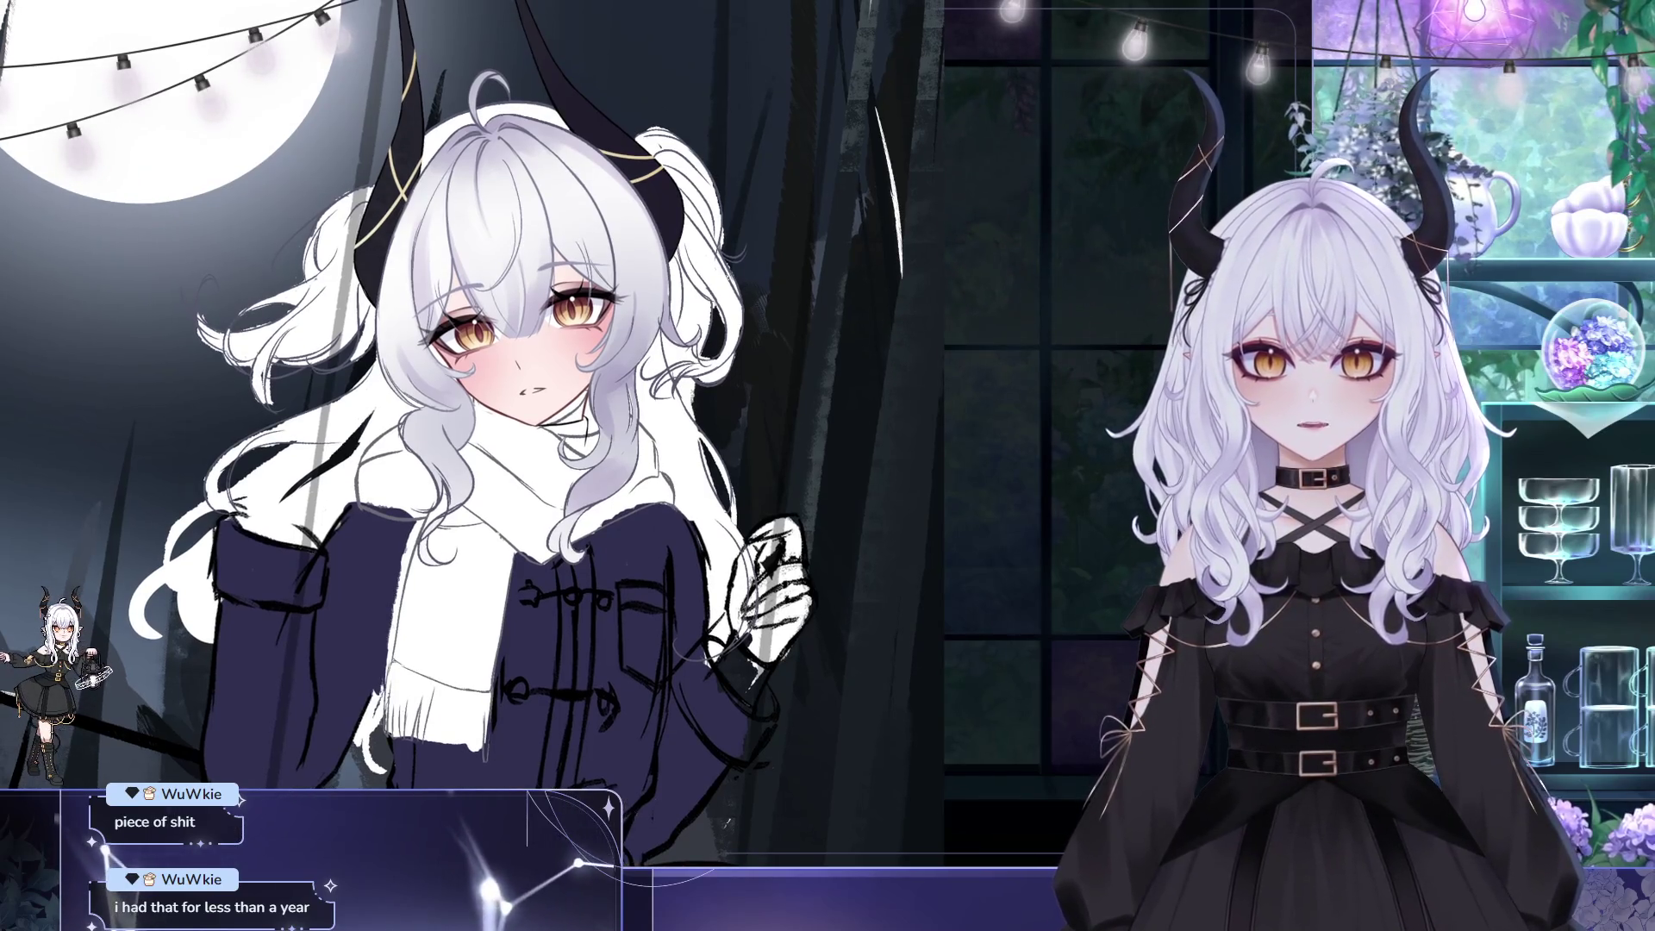
- Select the left eye area and nudge it slightly left with a transform
drag(379, 187, 511, 365)
key(ctrl+t)
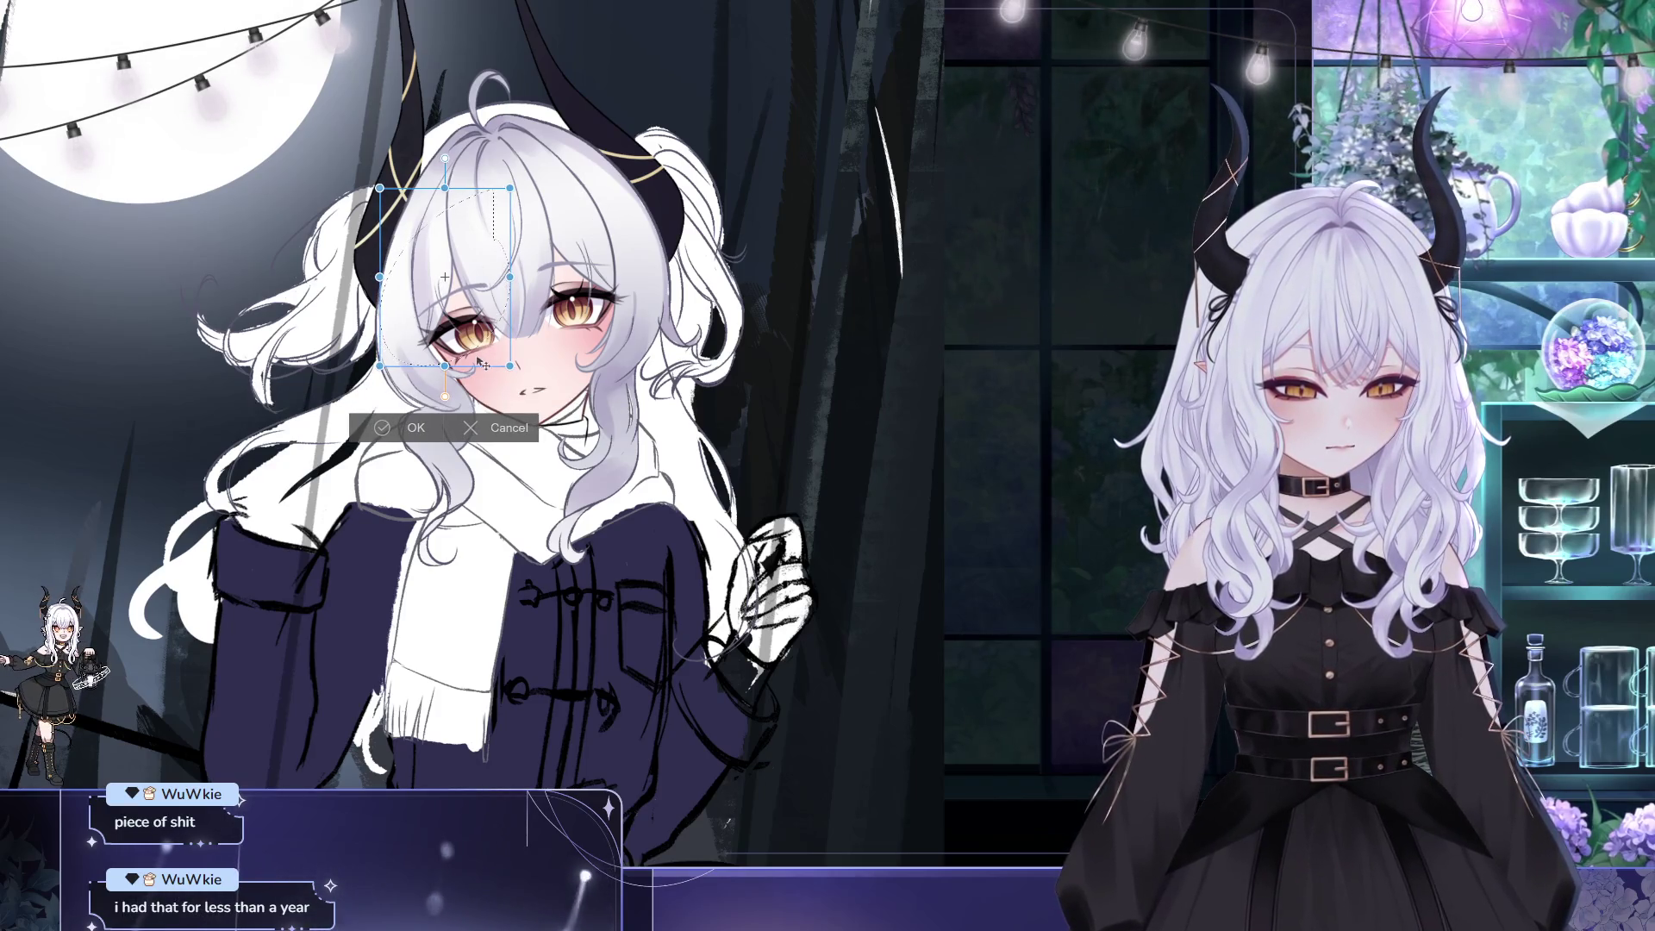
click(394, 429)
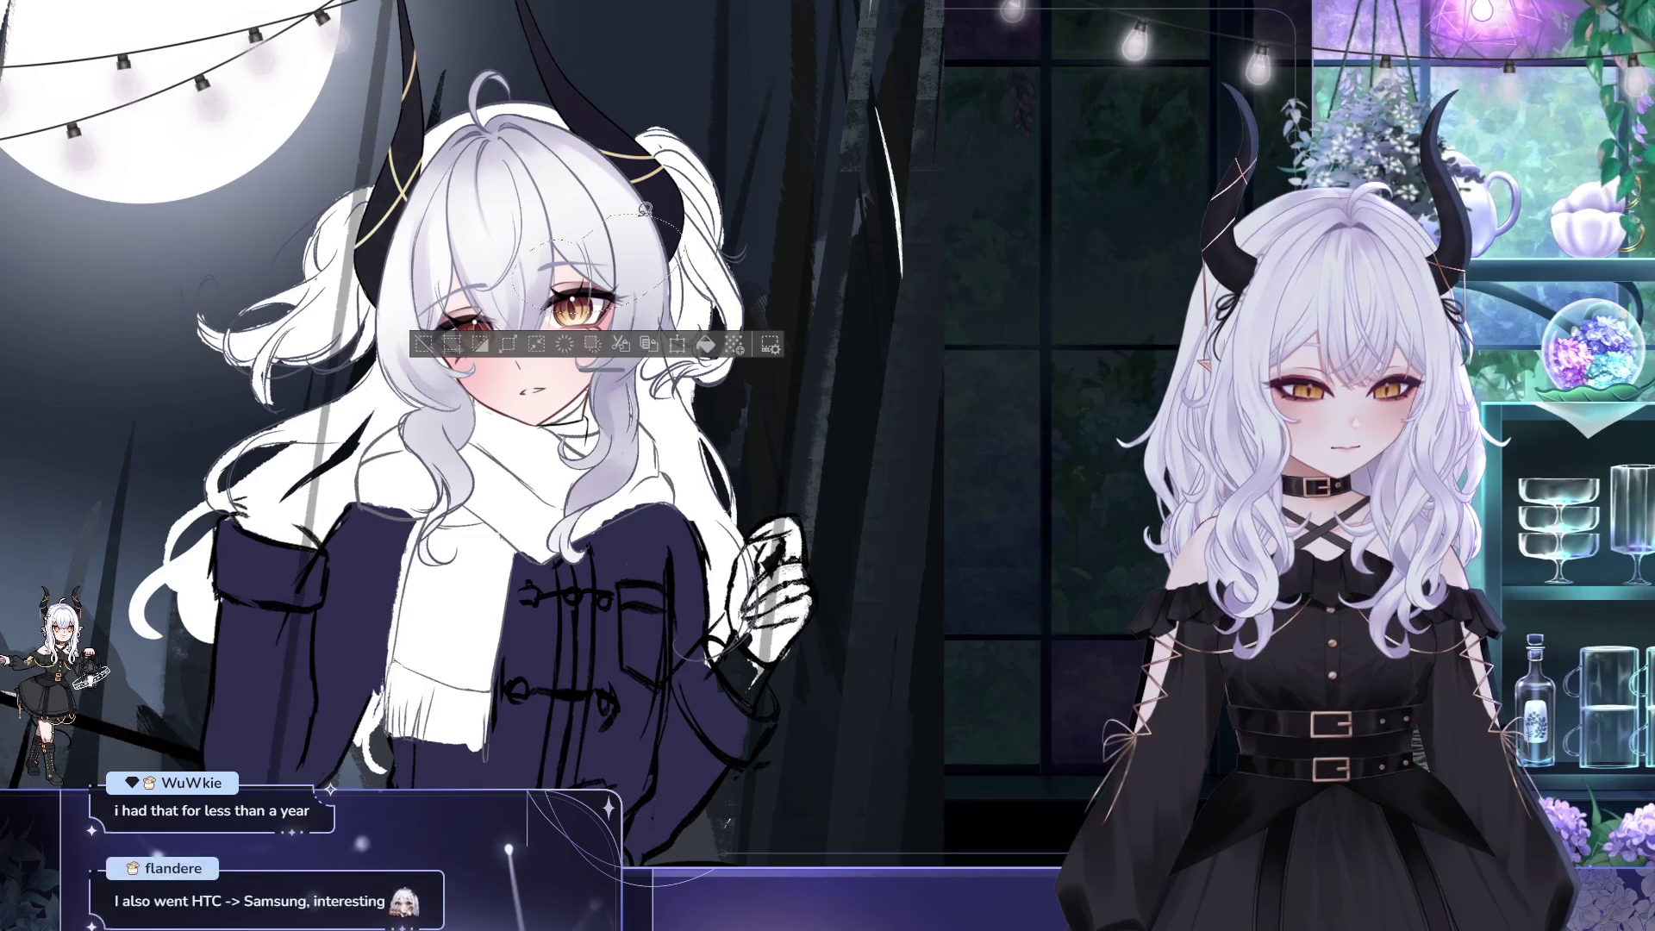
key(ctrl+t)
drag(644, 273, 637, 292)
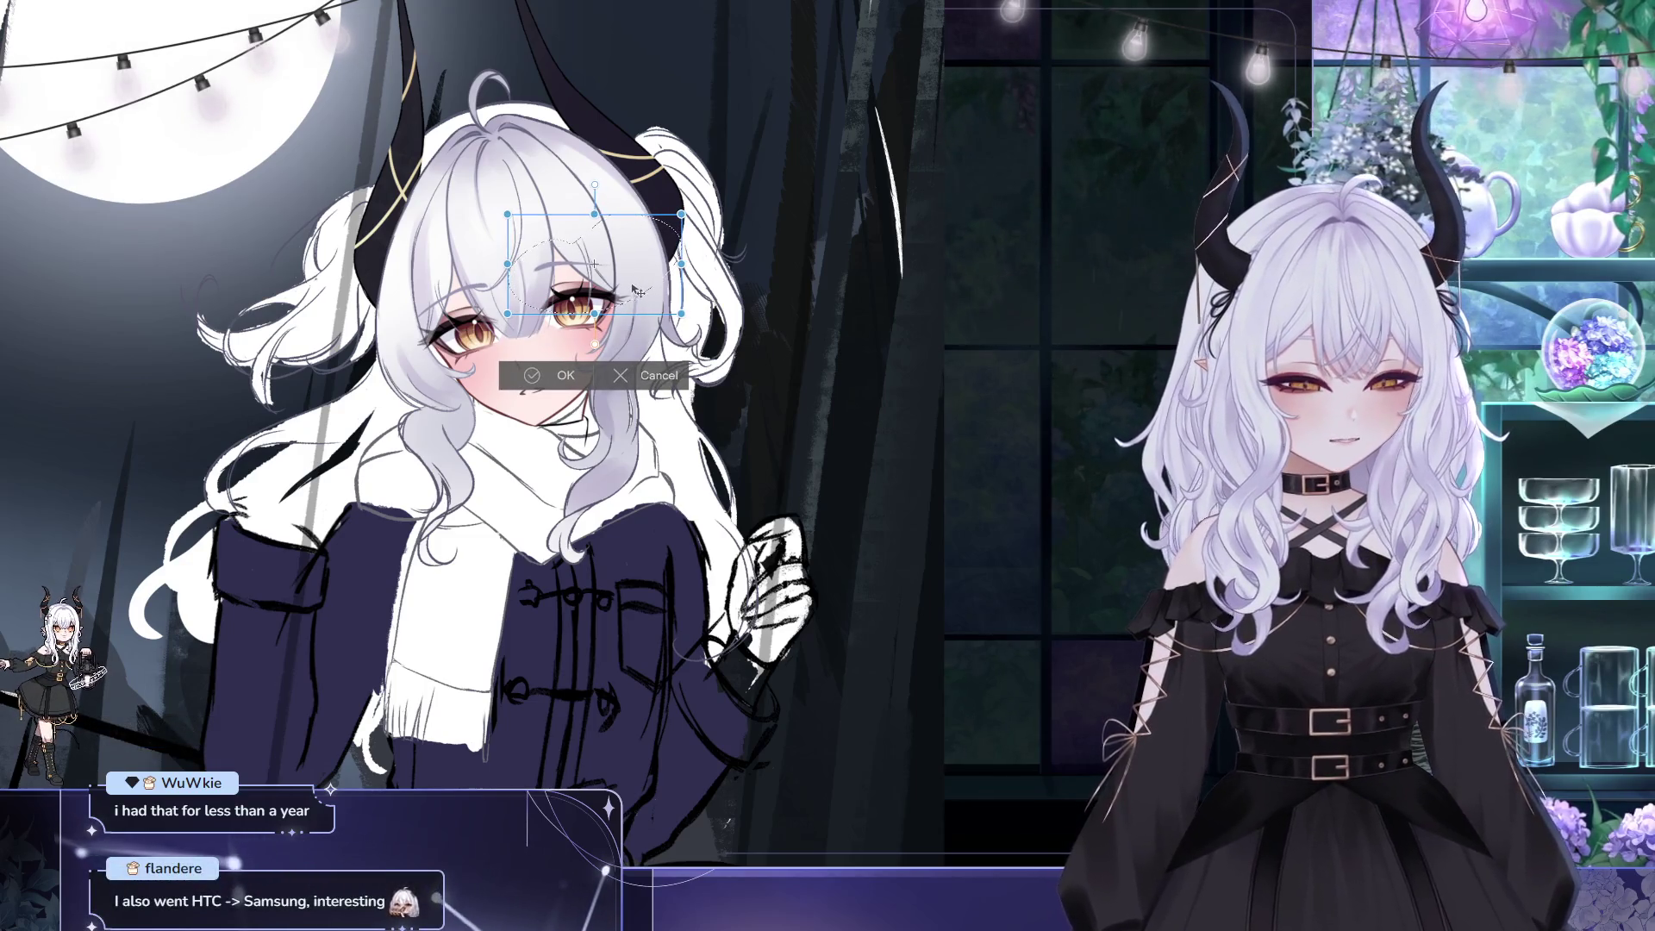
click(565, 379)
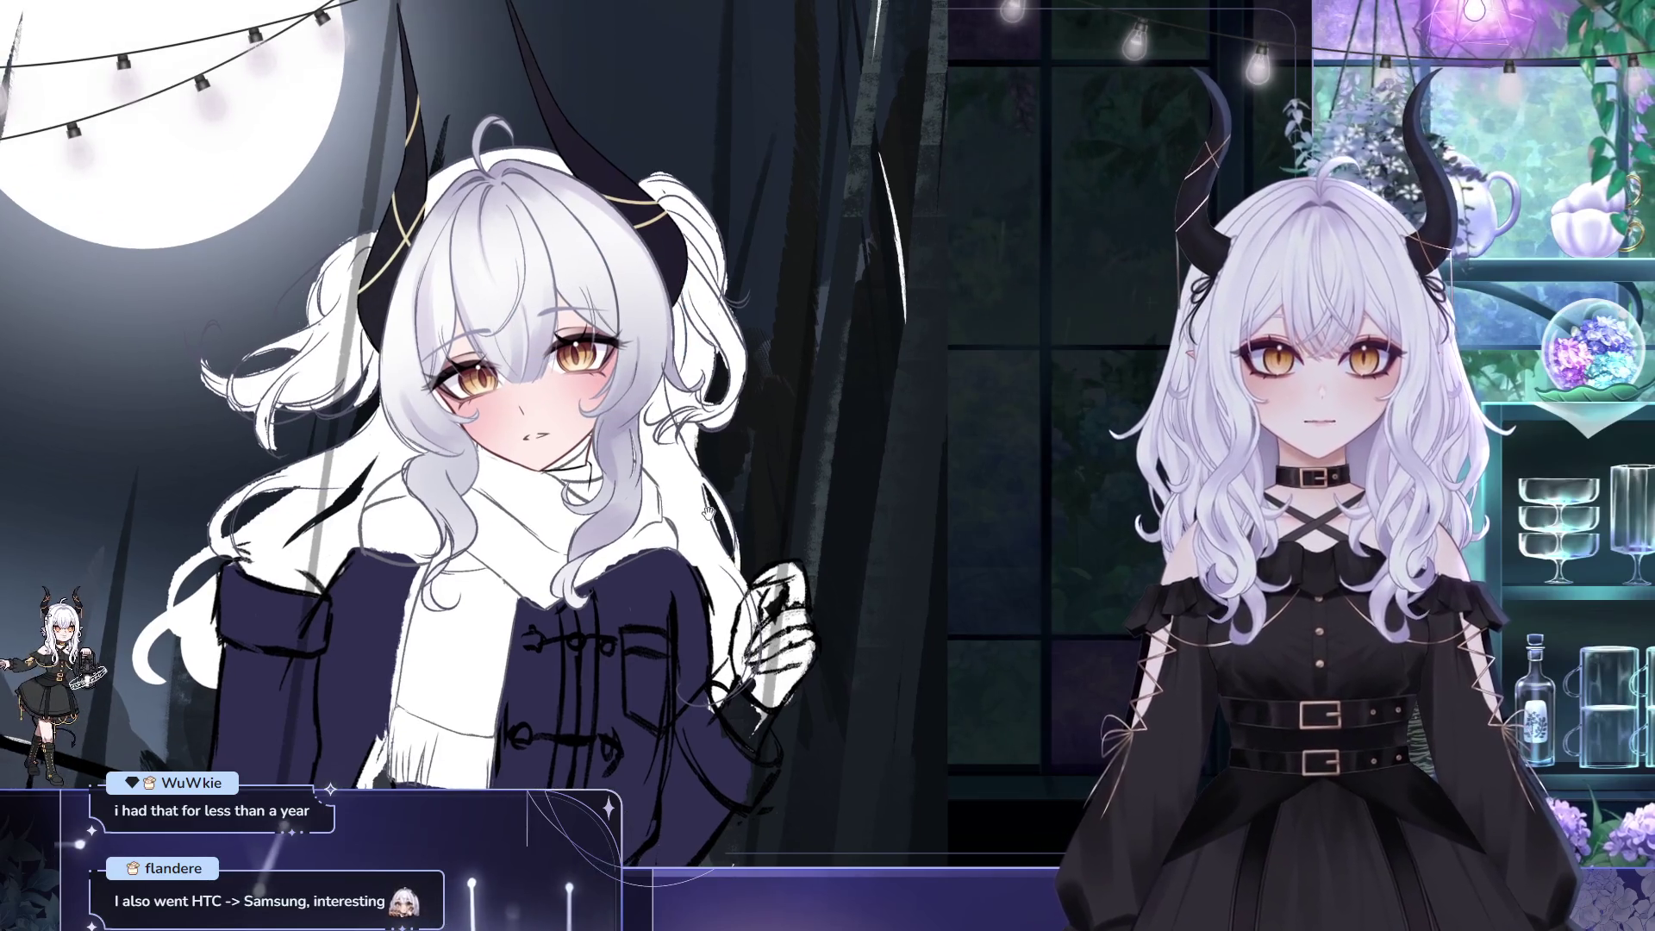
drag(707, 515, 704, 530)
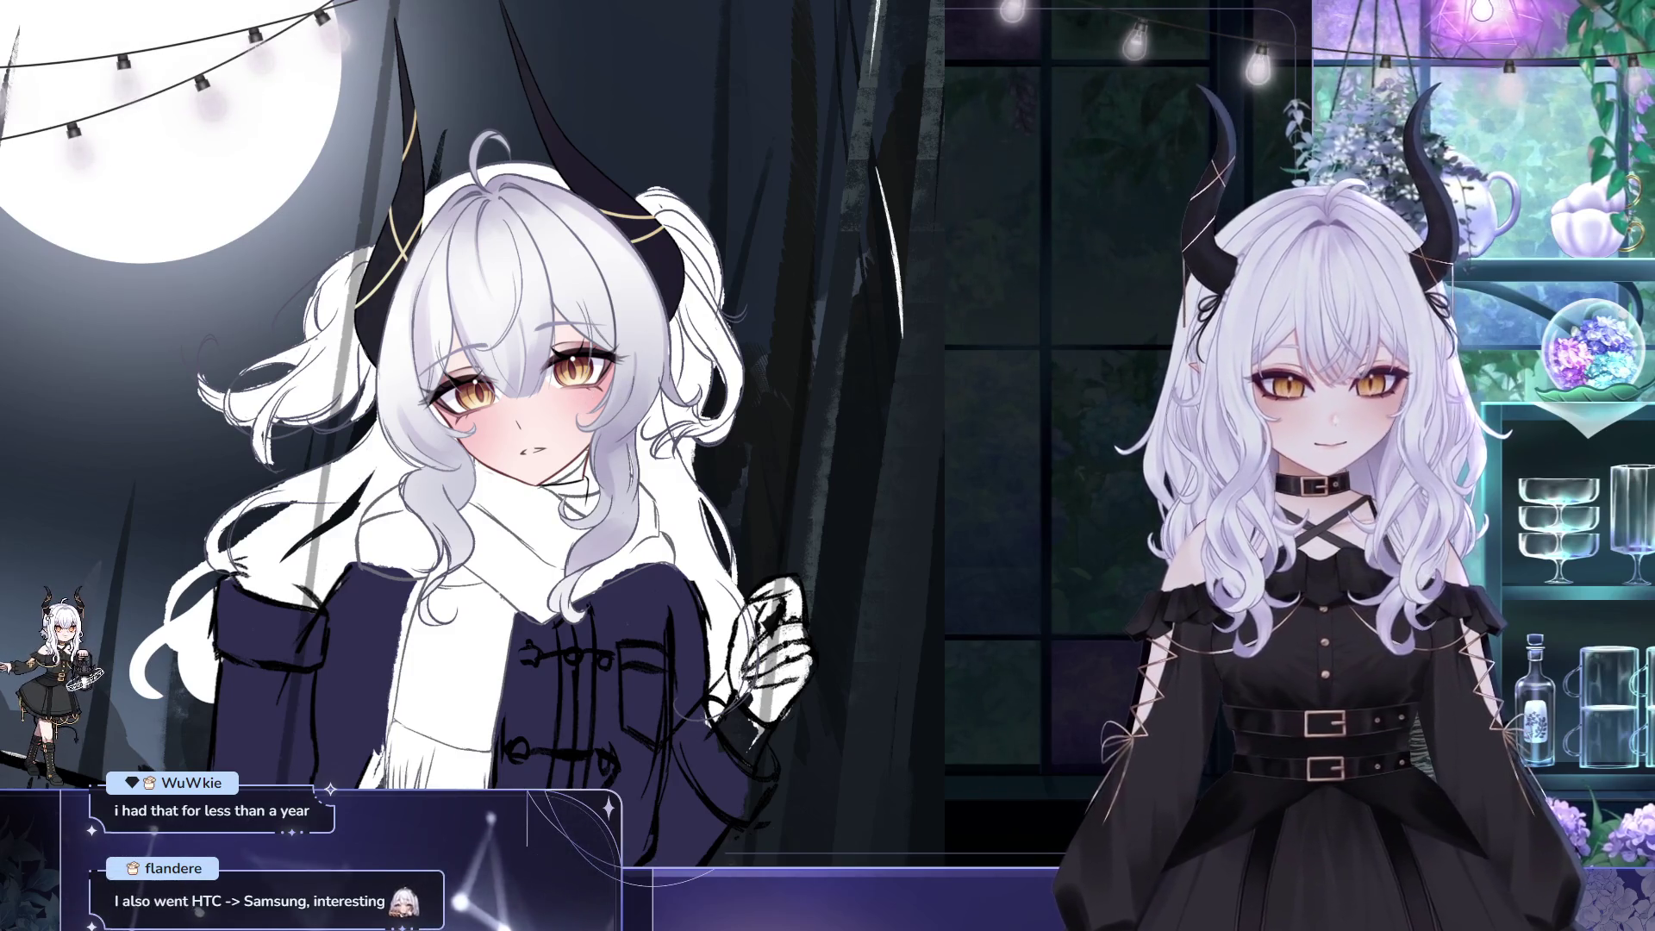
drag(457, 326, 336, 153)
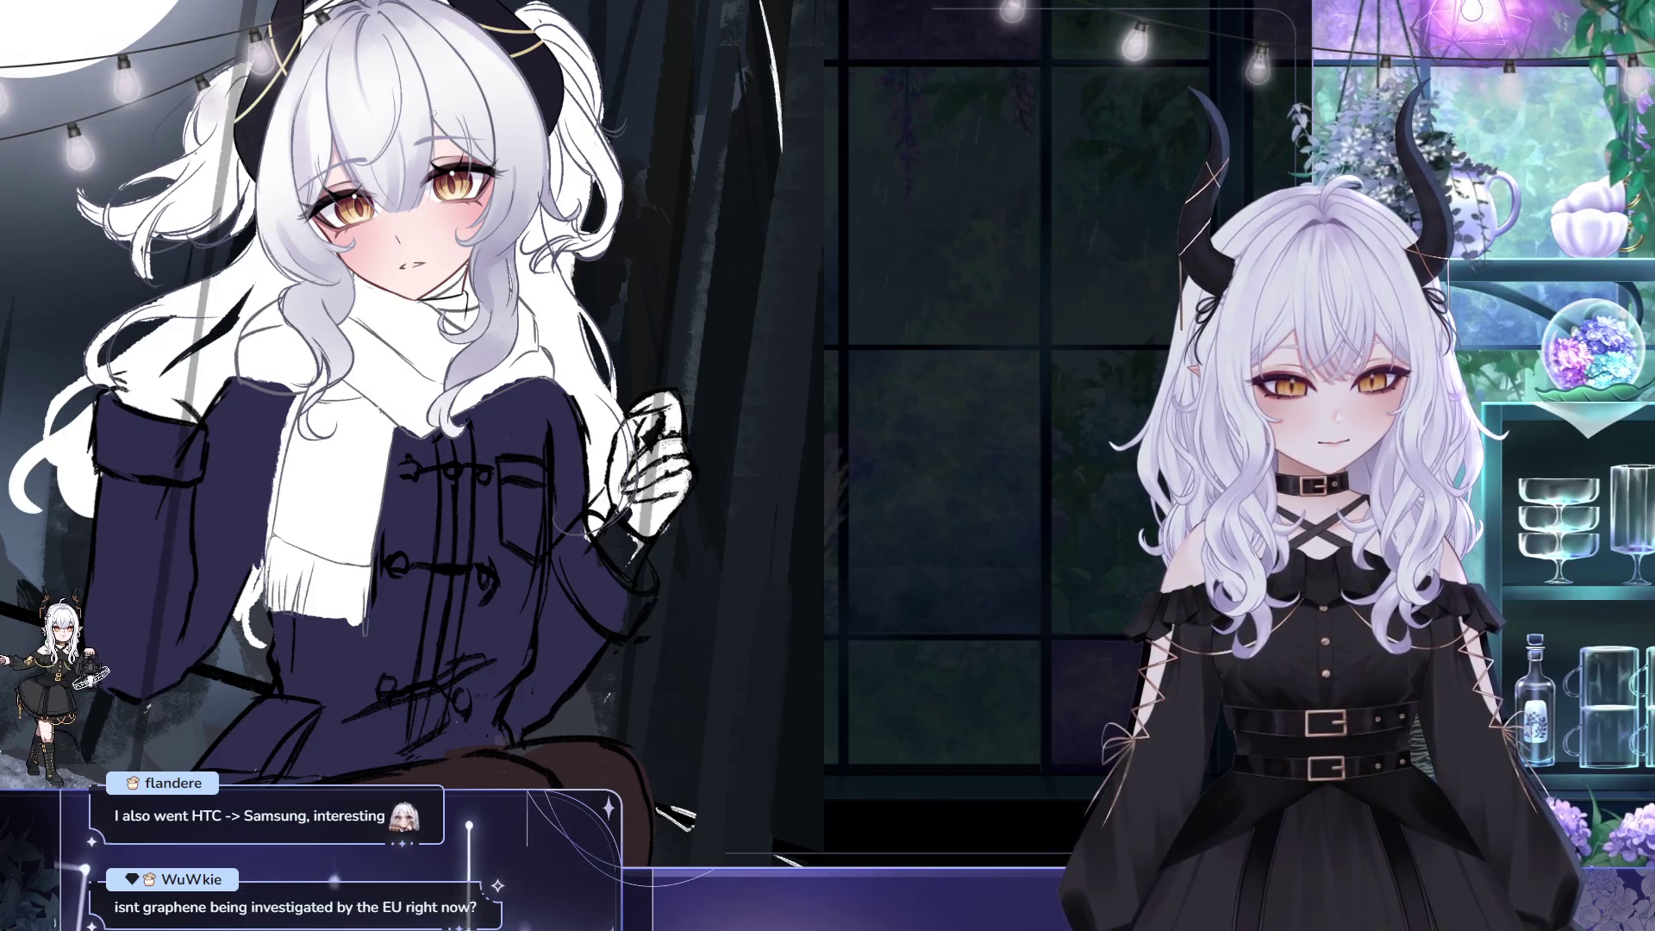
mouse_move(484, 127)
mouse_down()
mouse_move(567, 280)
mouse_move(1145, 283)
mouse_up()
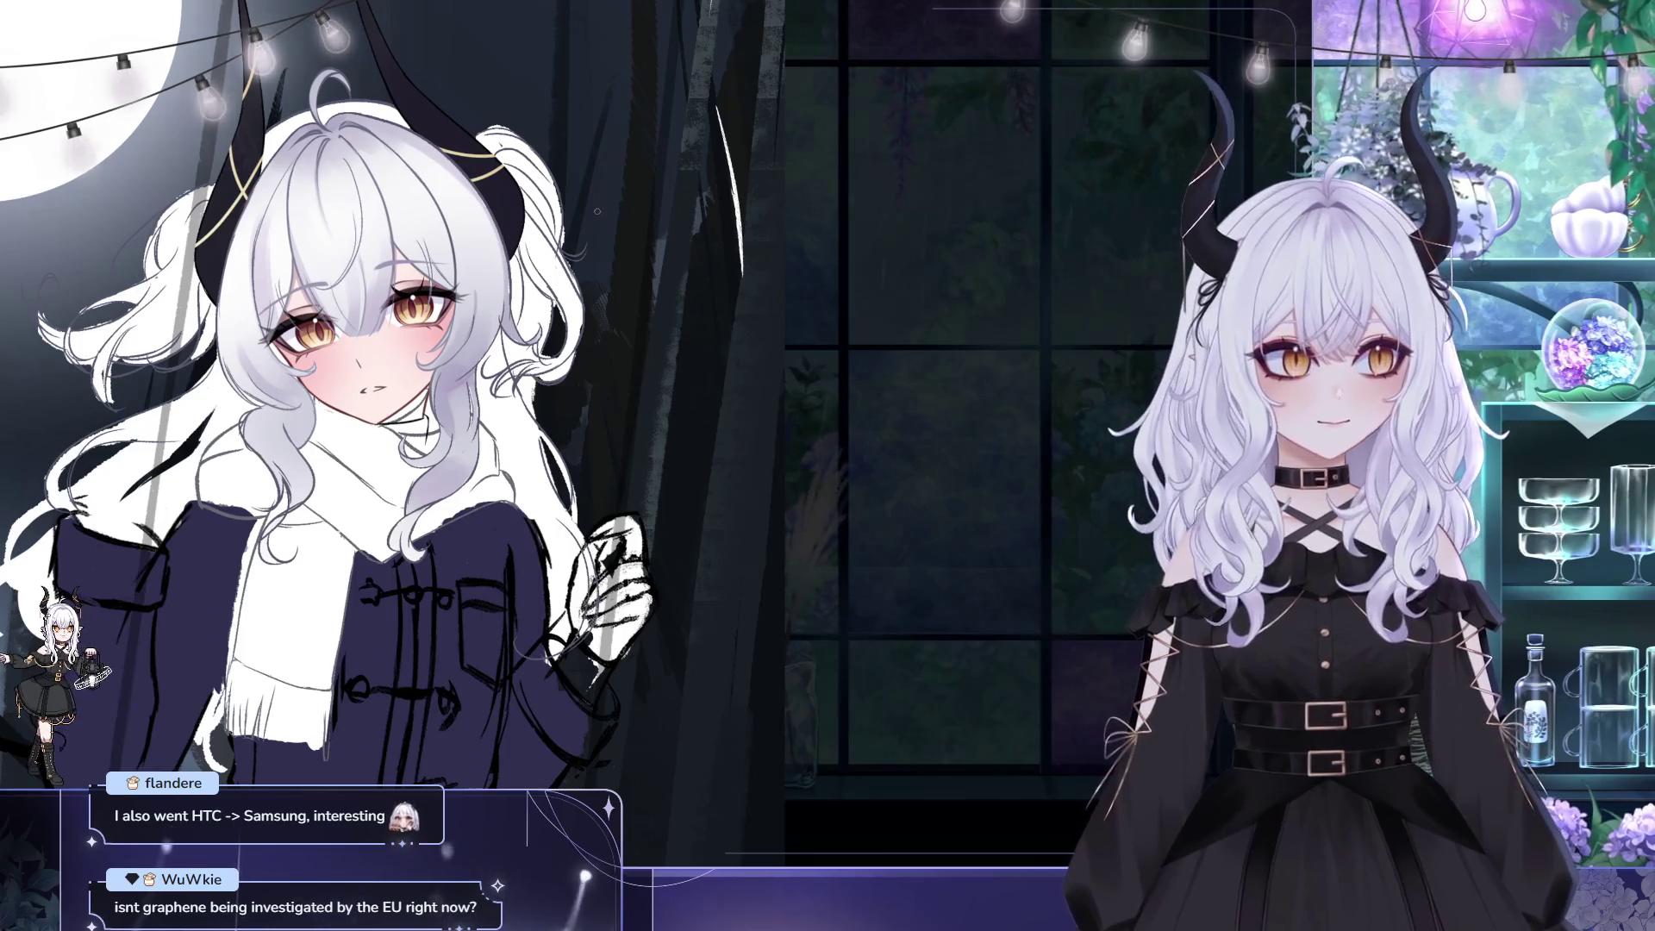
mouse_move(603, 214)
mouse_down()
mouse_move(788, 246)
mouse_move(657, 162)
mouse_up()
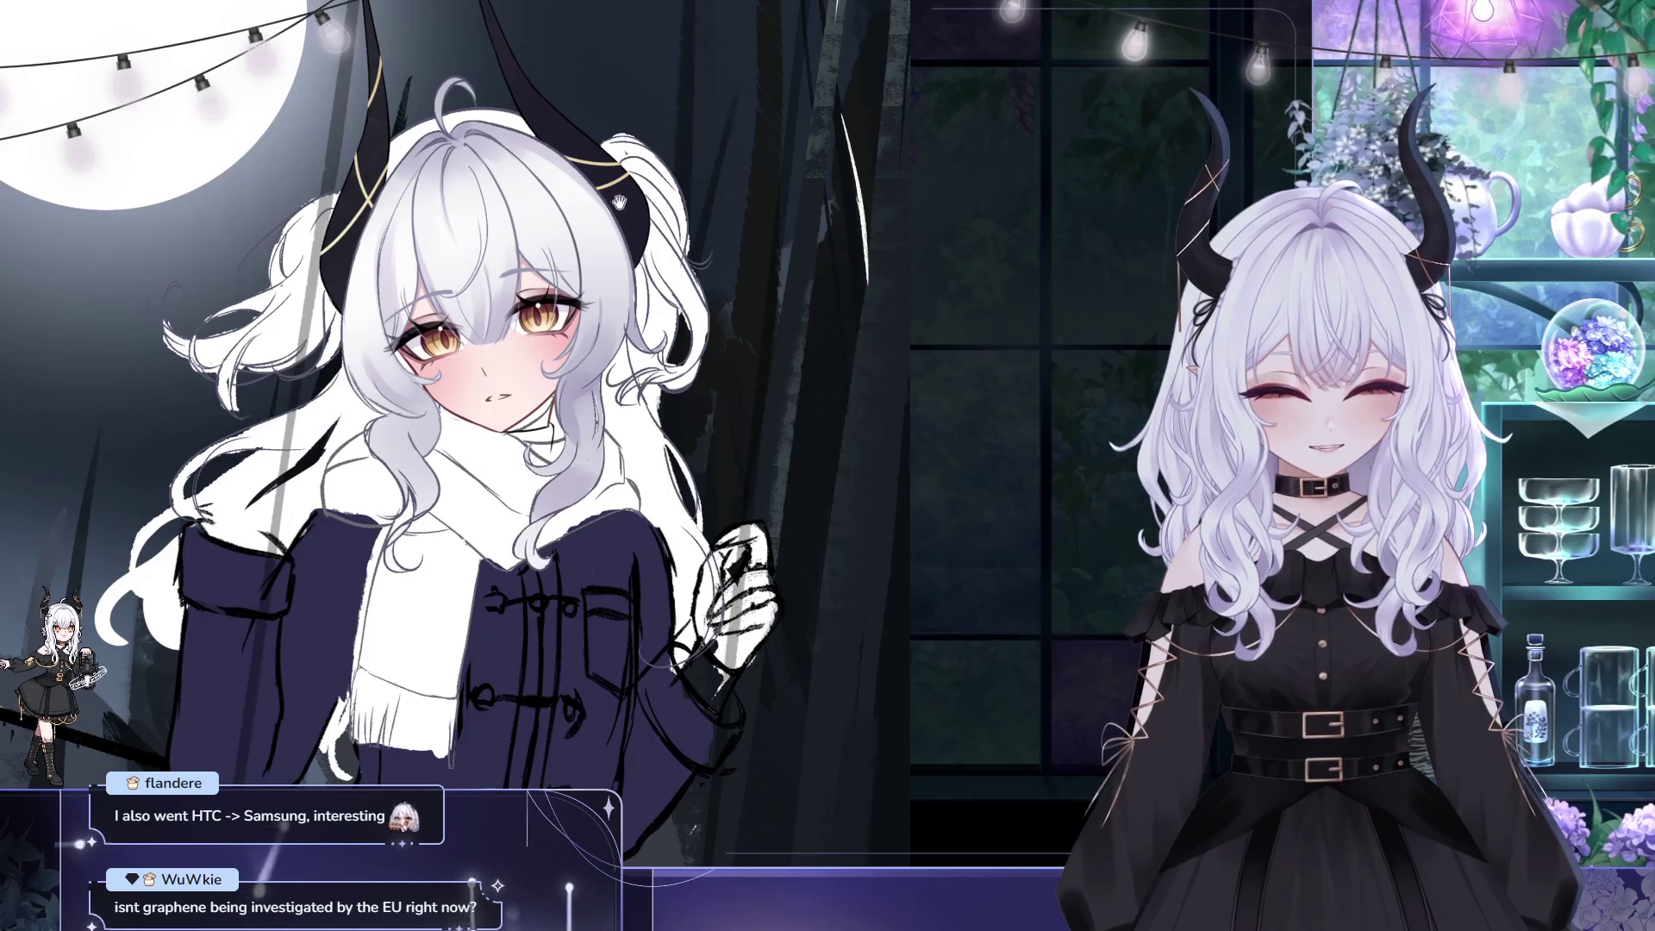
scroll(455, 431, down, 1)
scroll(455, 430, down, 2)
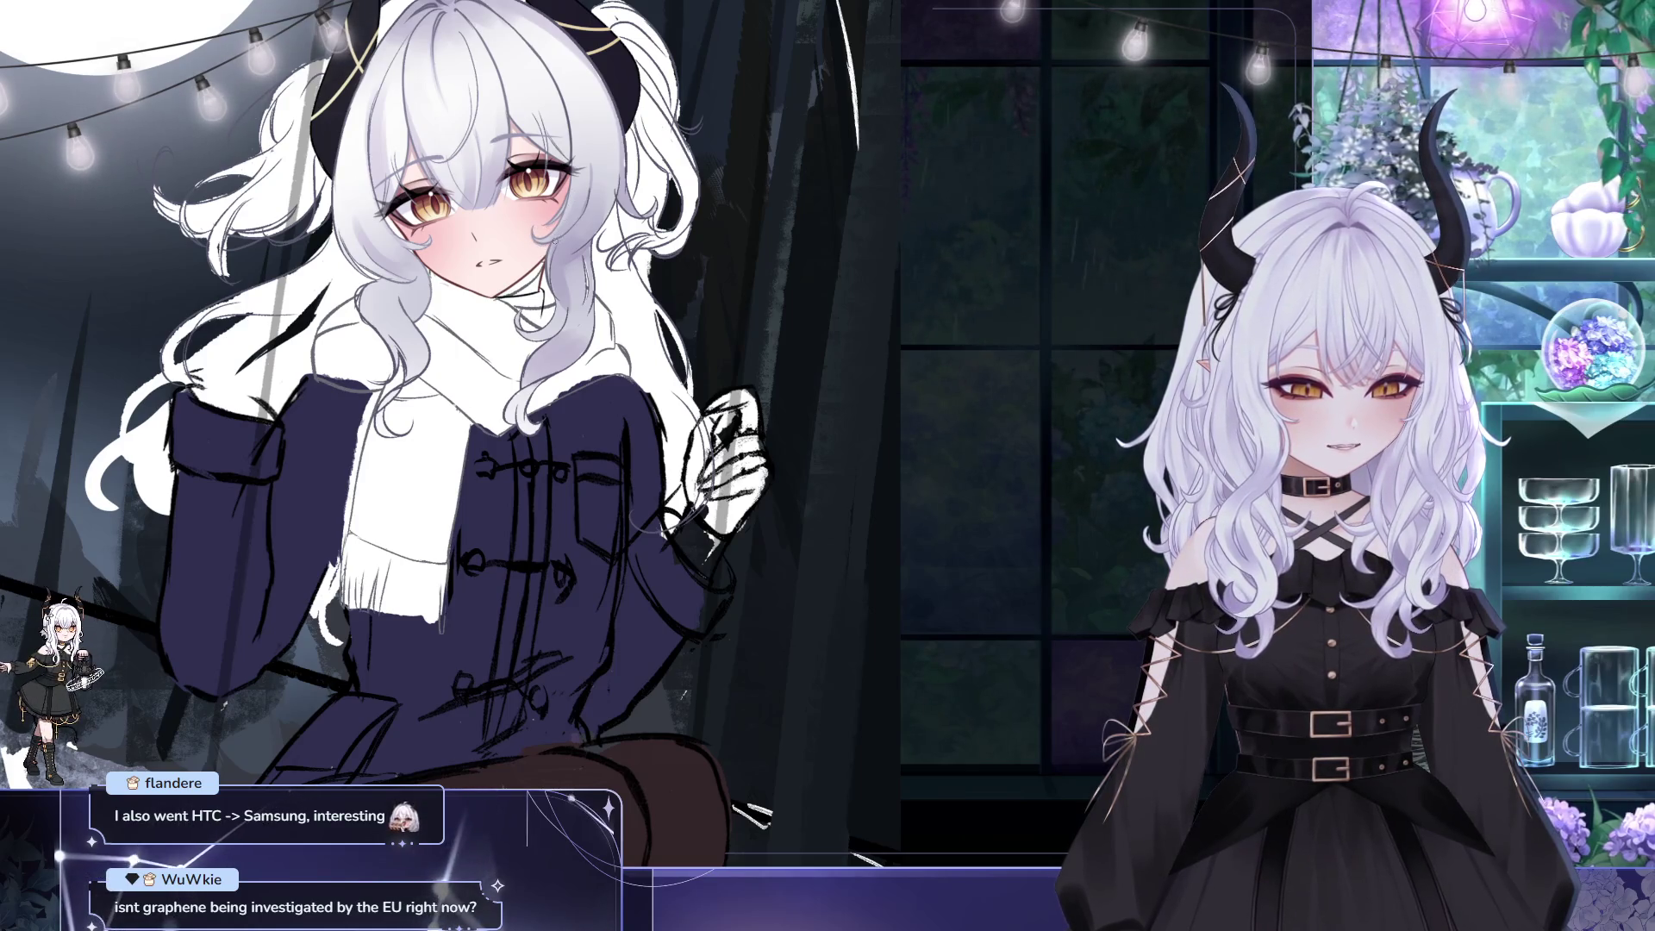
scroll(469, 431, up, 1)
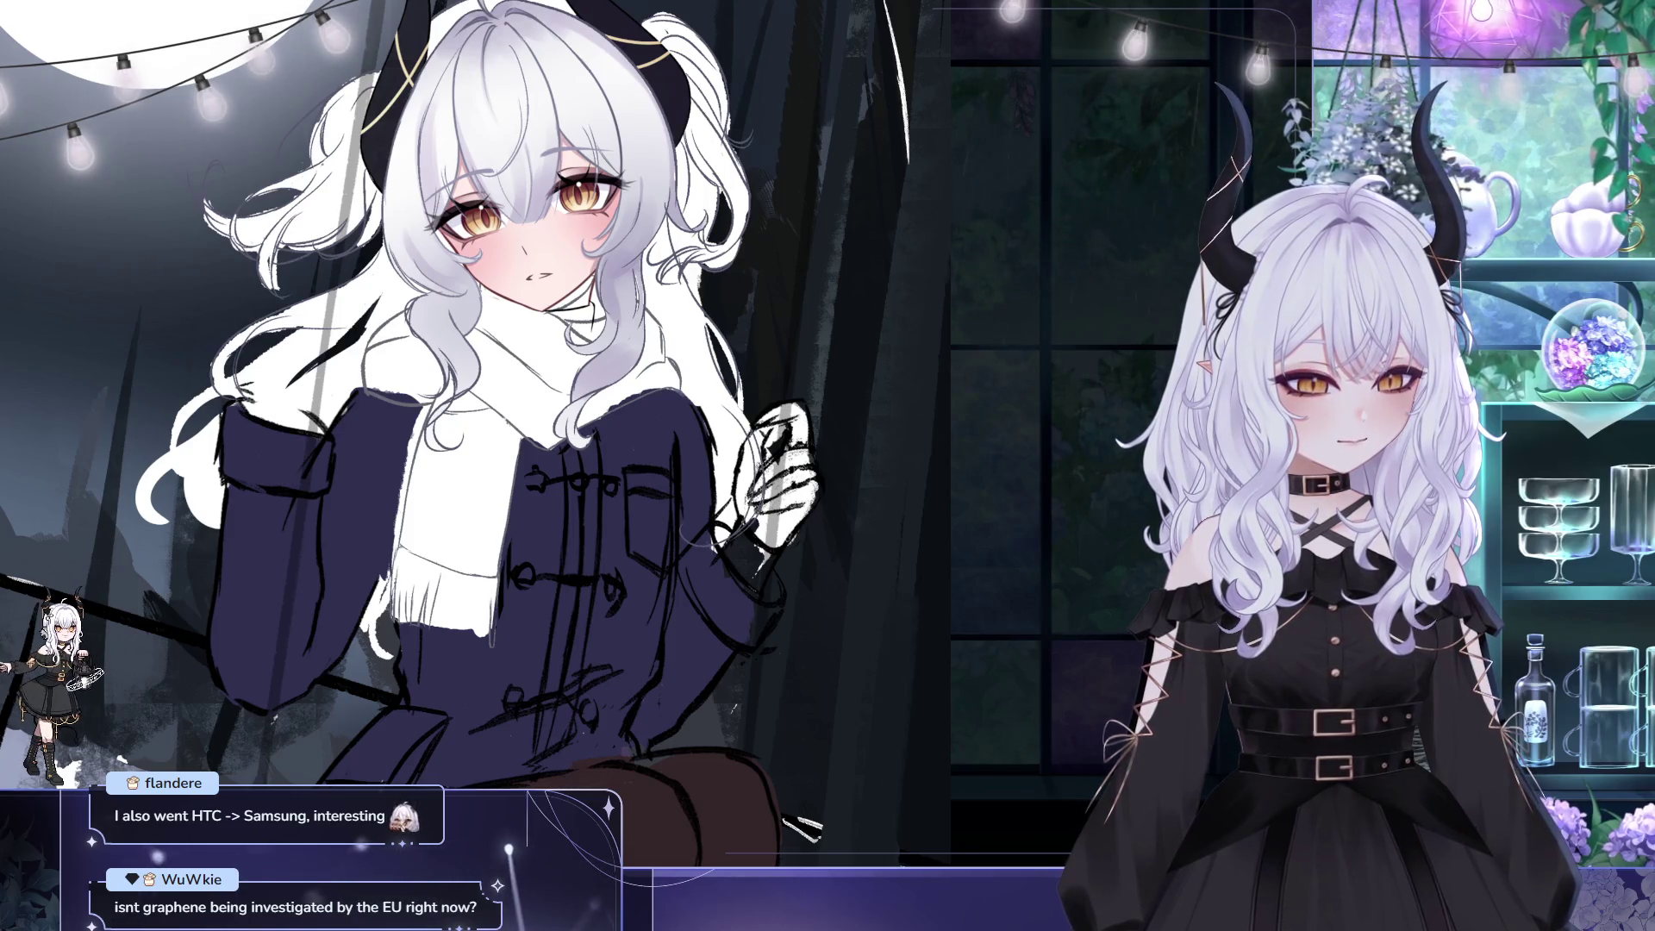
scroll(479, 431, up, 1)
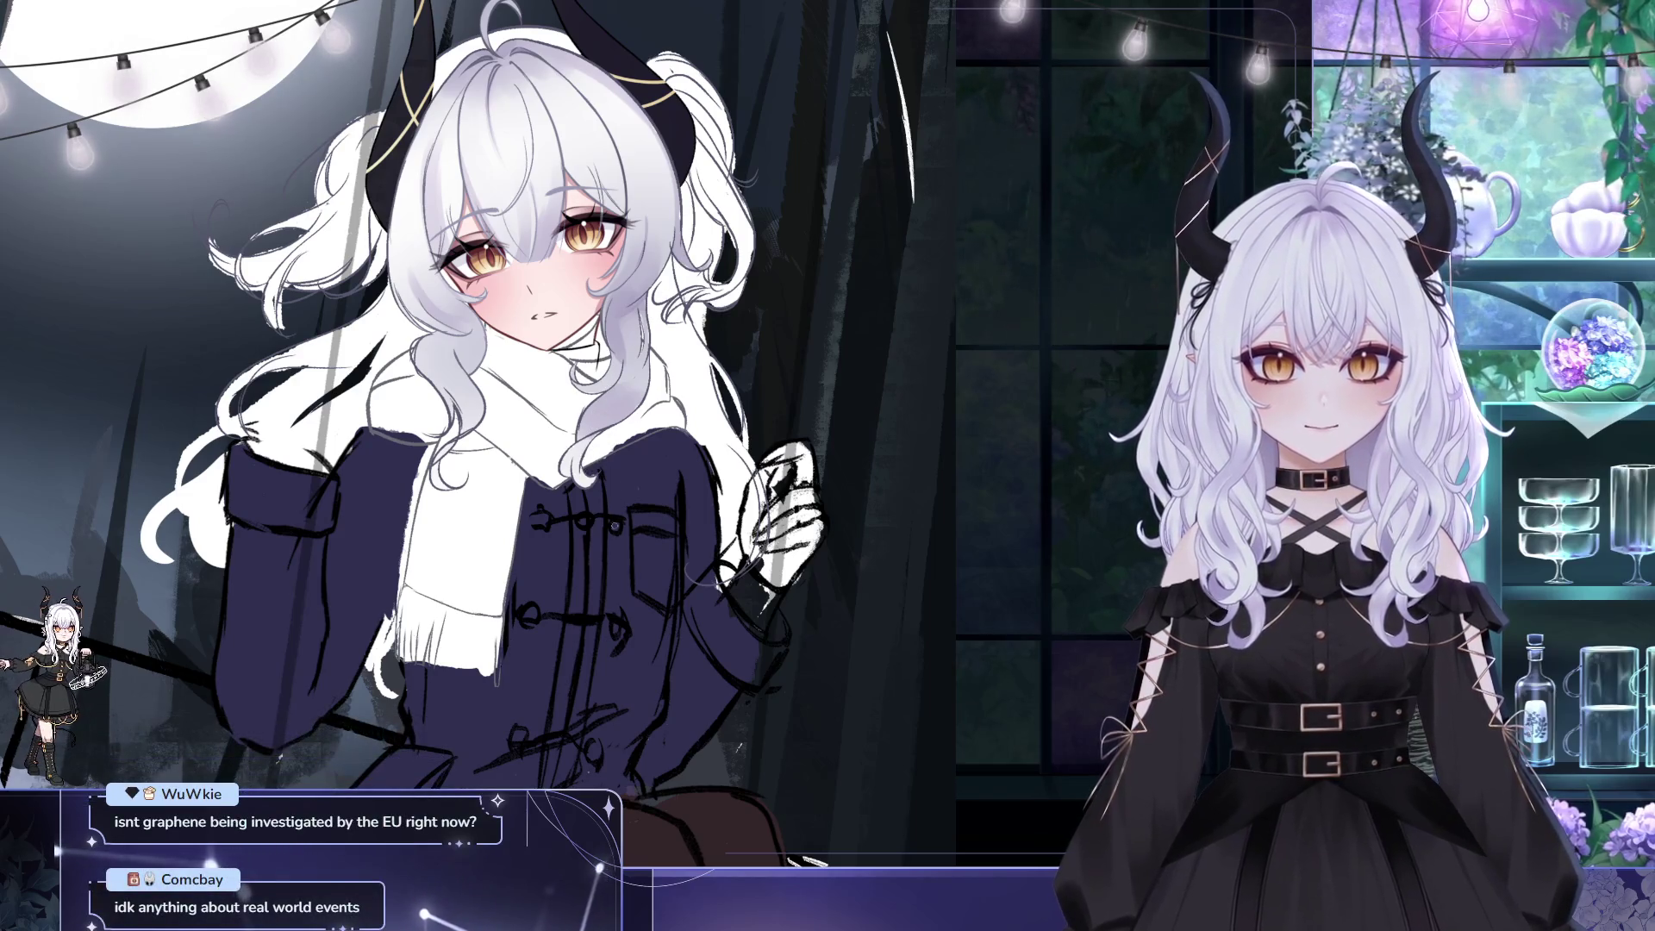
drag(621, 558, 522, 528)
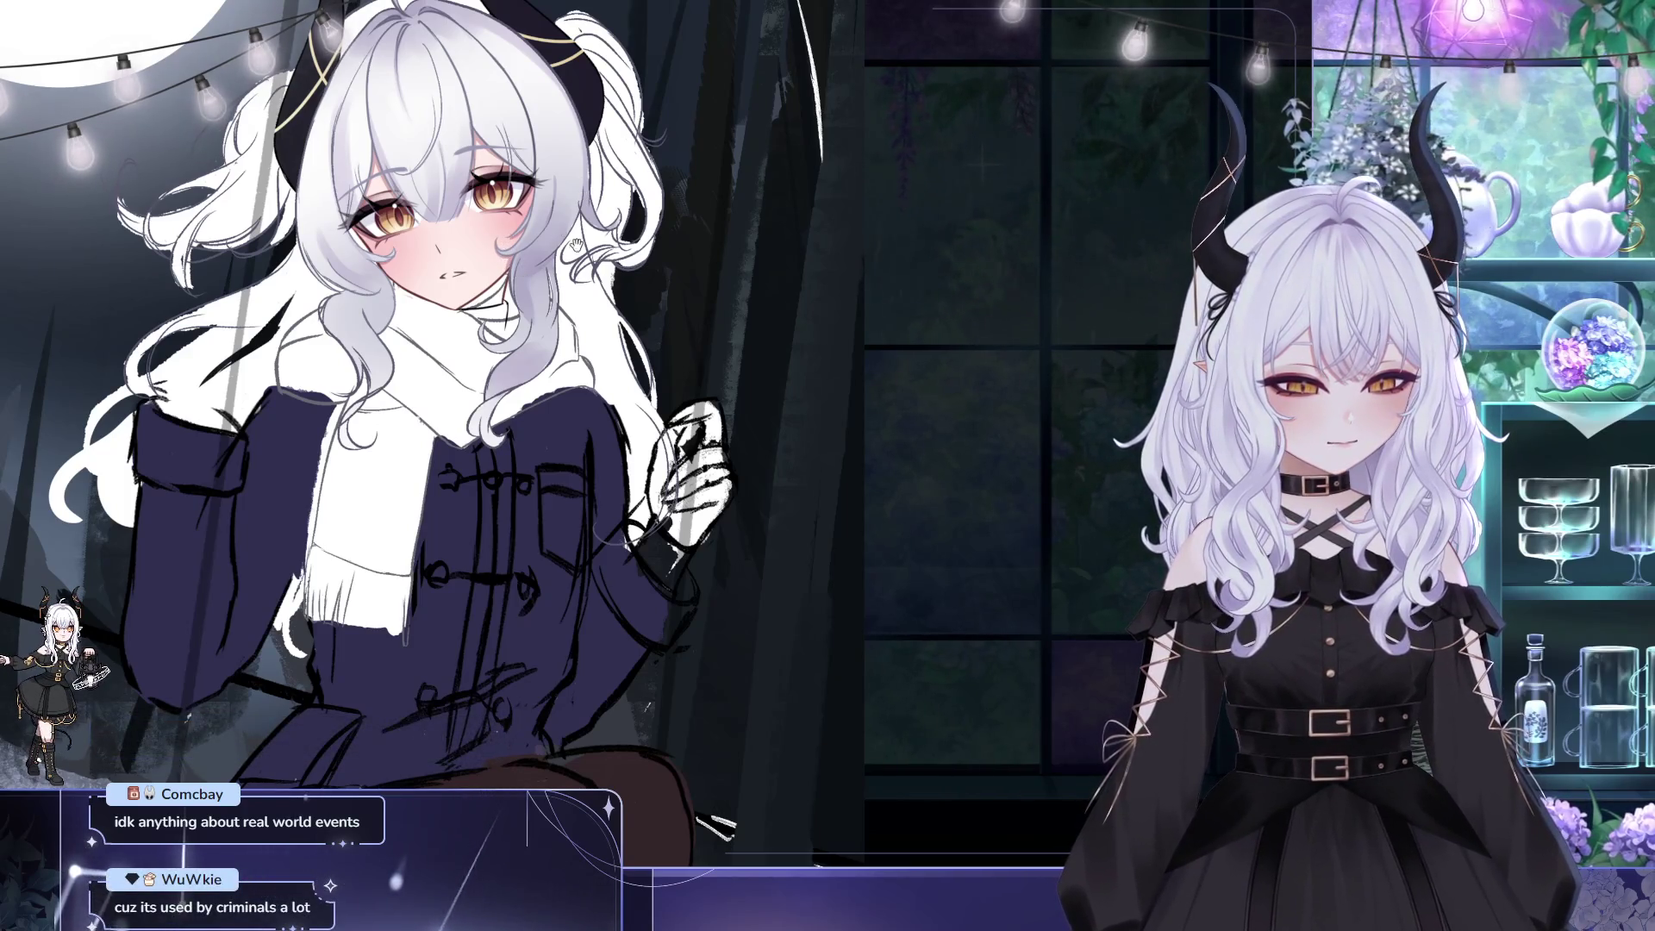
scroll(431, 431, up, 1)
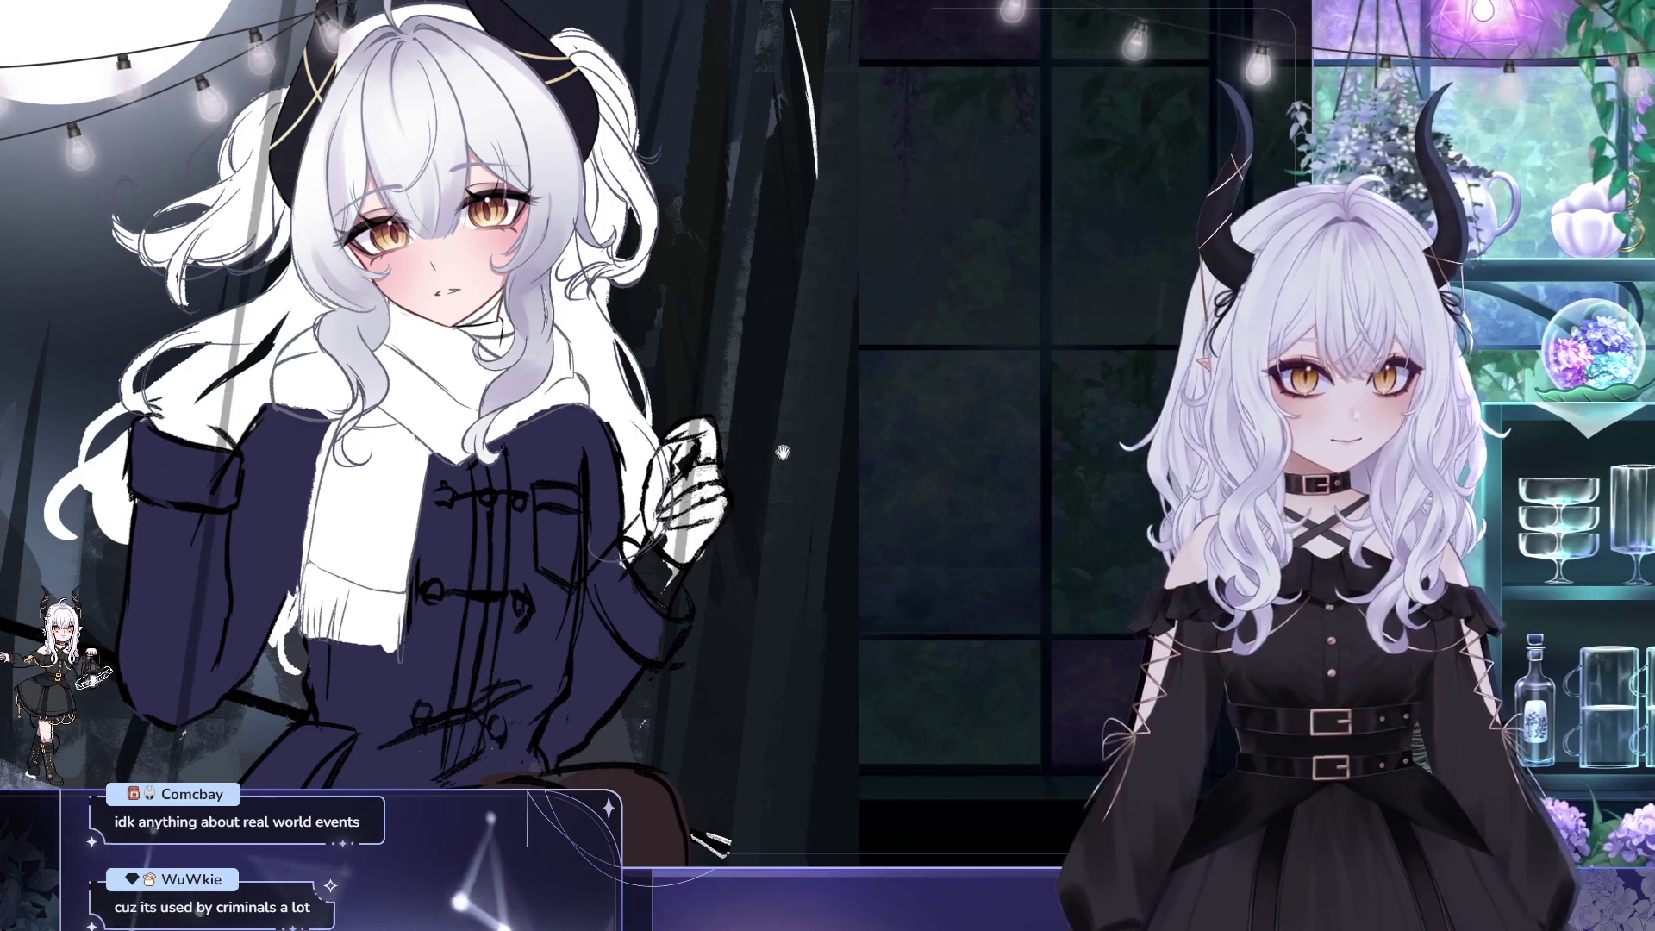
drag(783, 452, 788, 491)
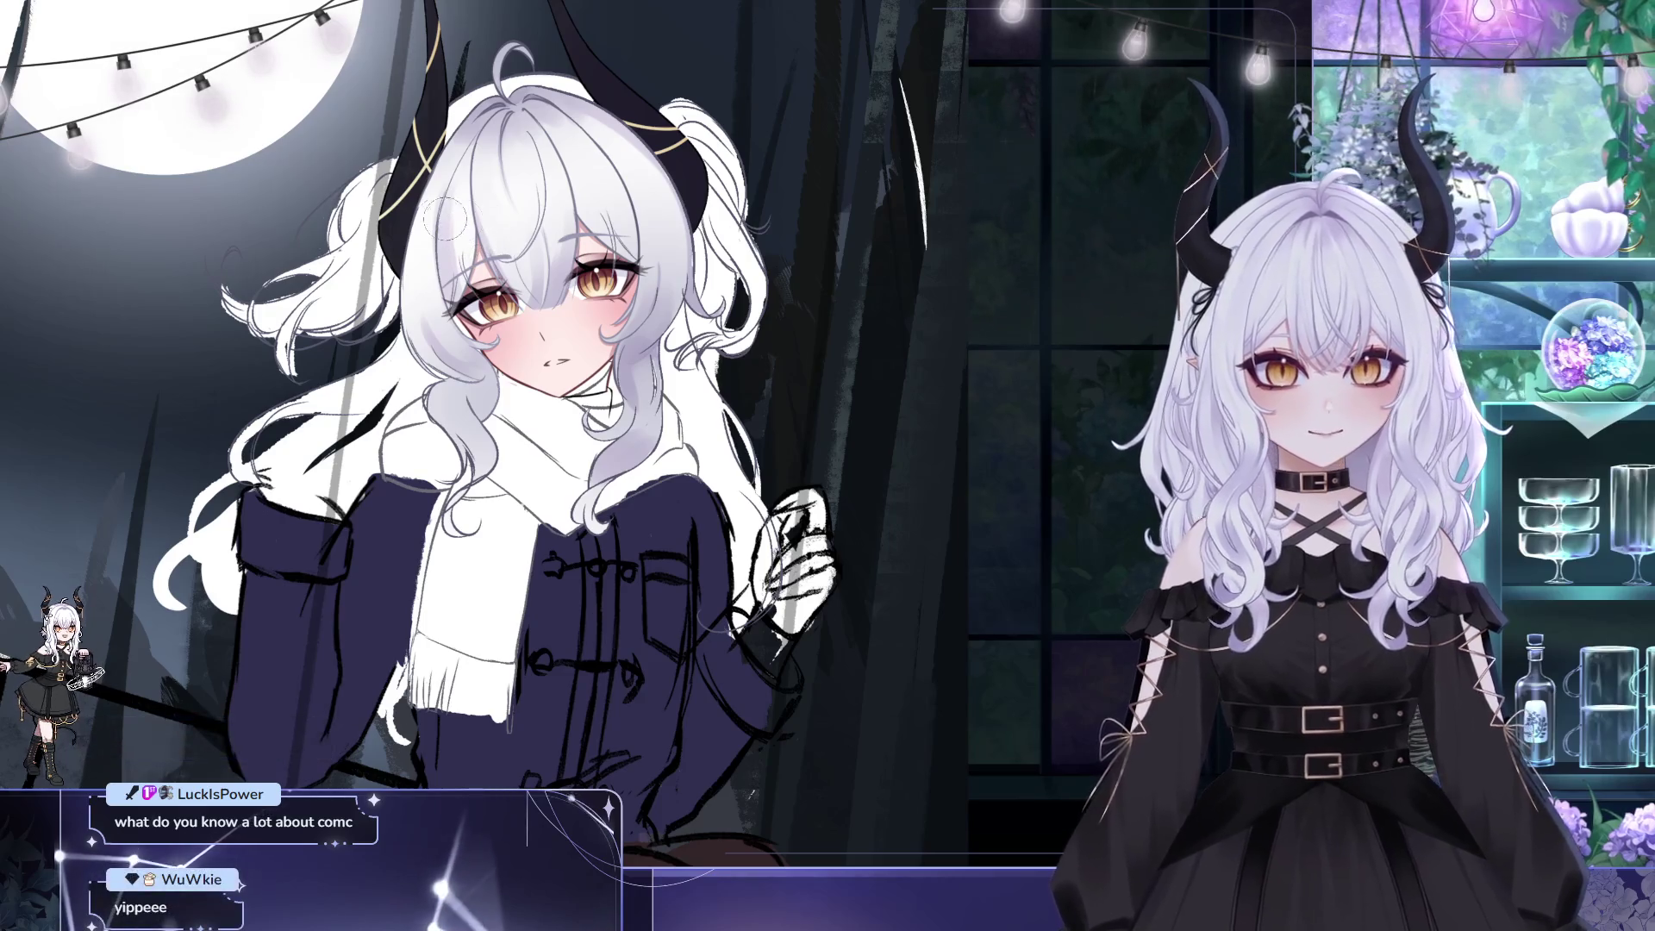
drag(803, 262, 735, 234)
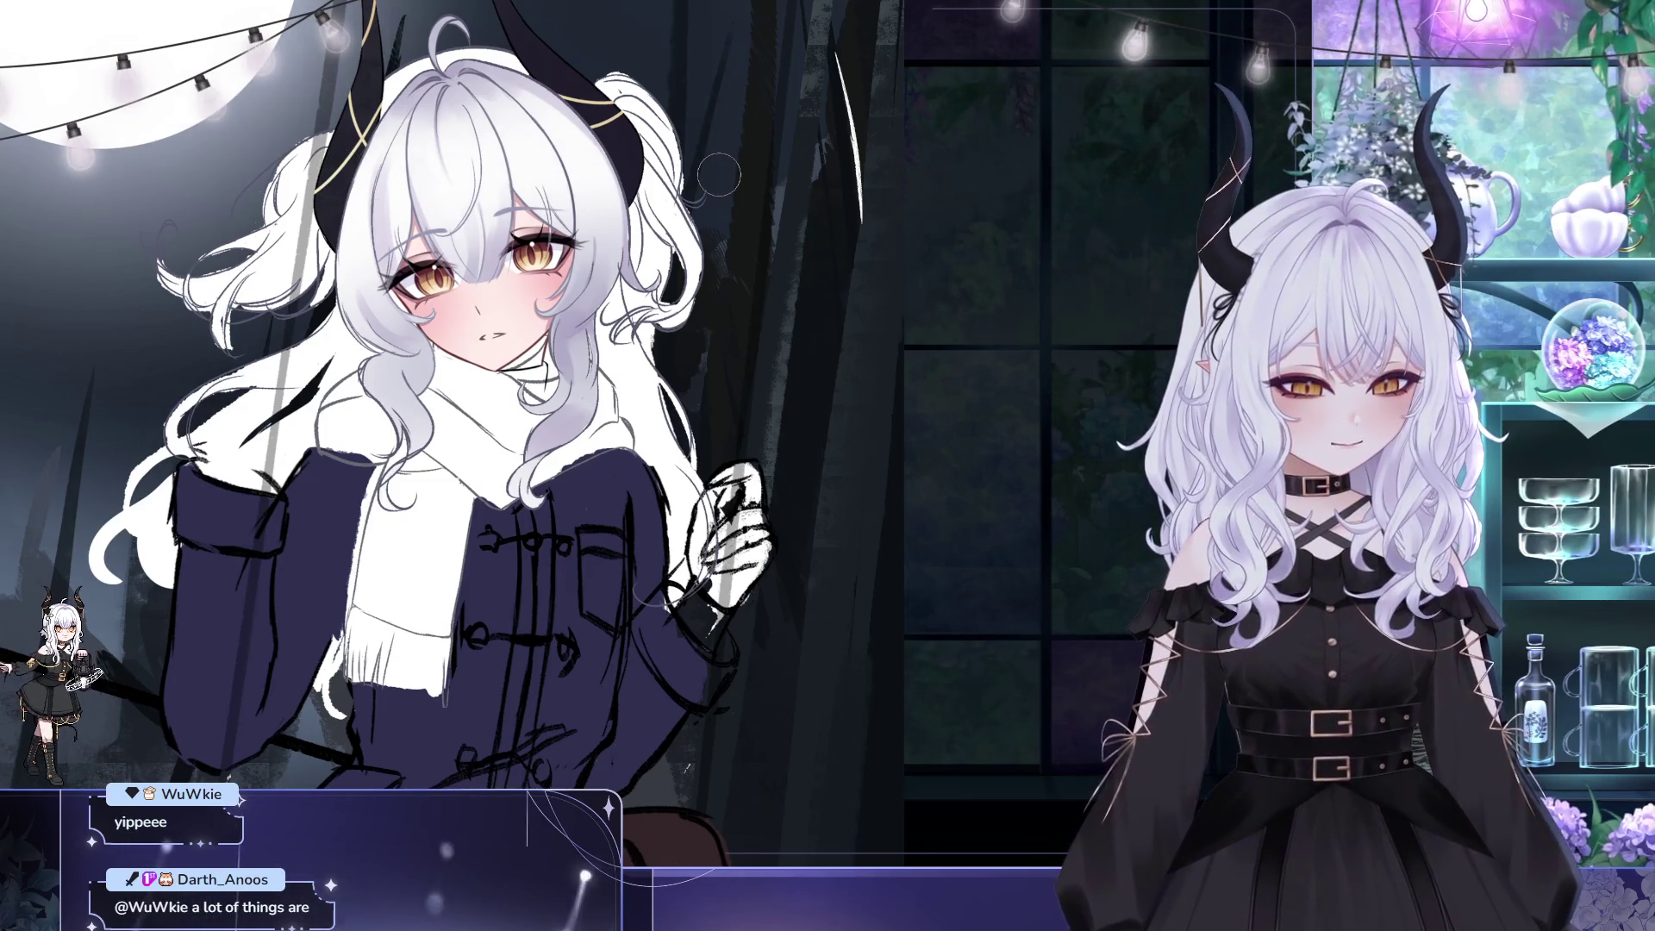
key(ctrl+0)
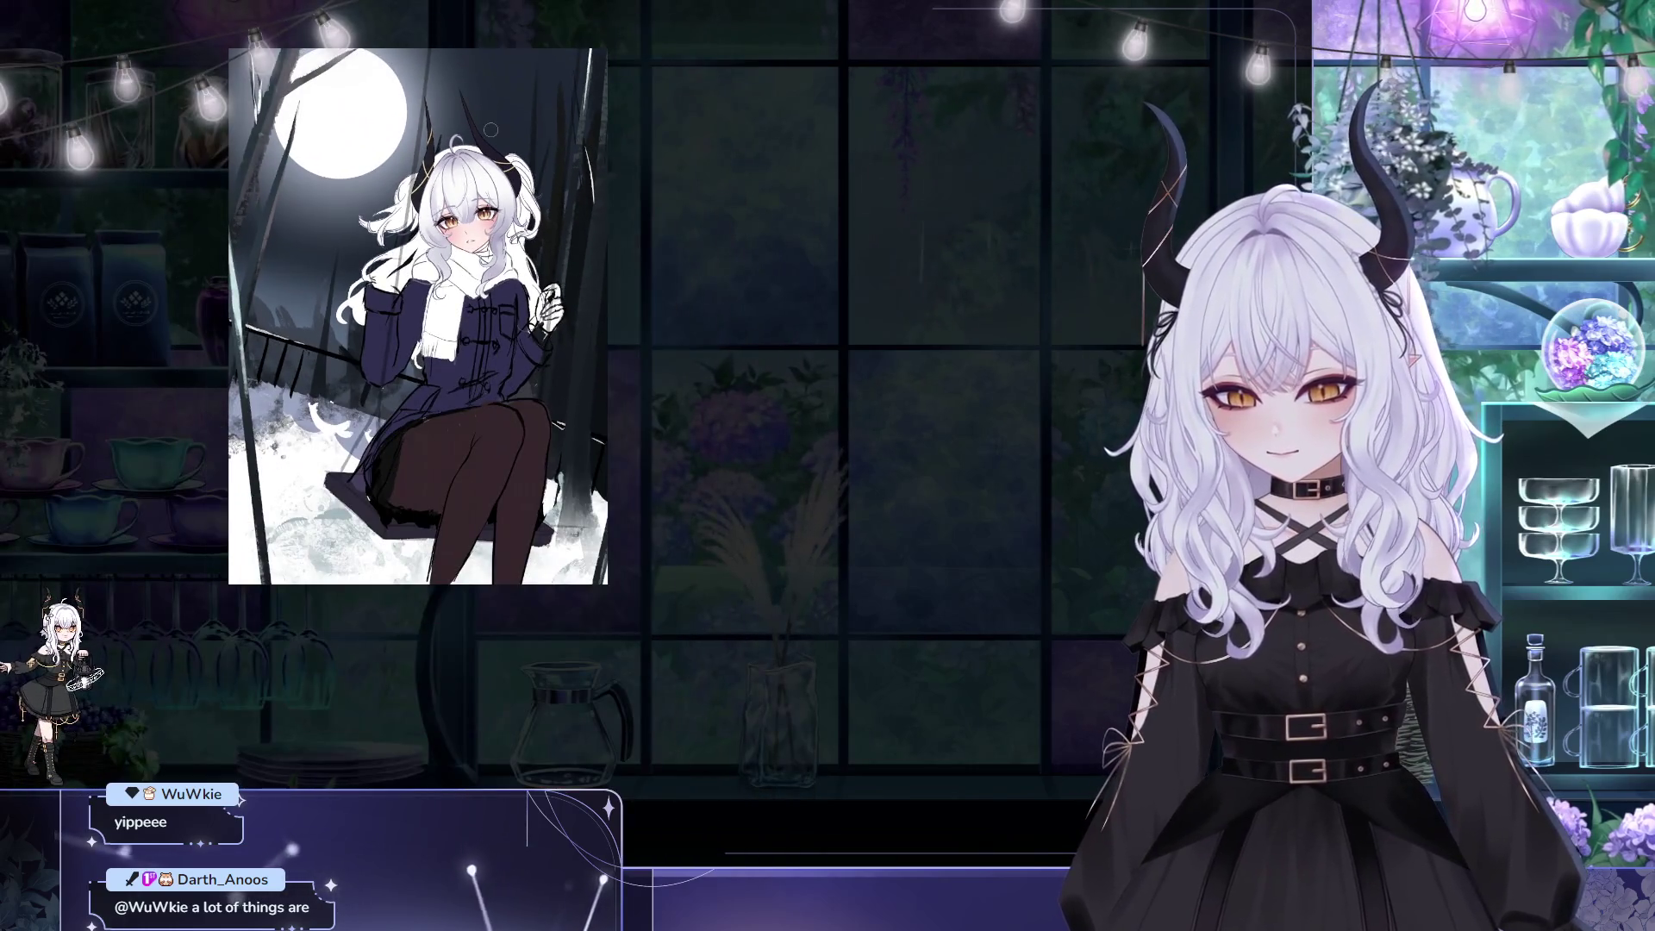
scroll(376, 146, up, 2)
scroll(376, 146, up, 3)
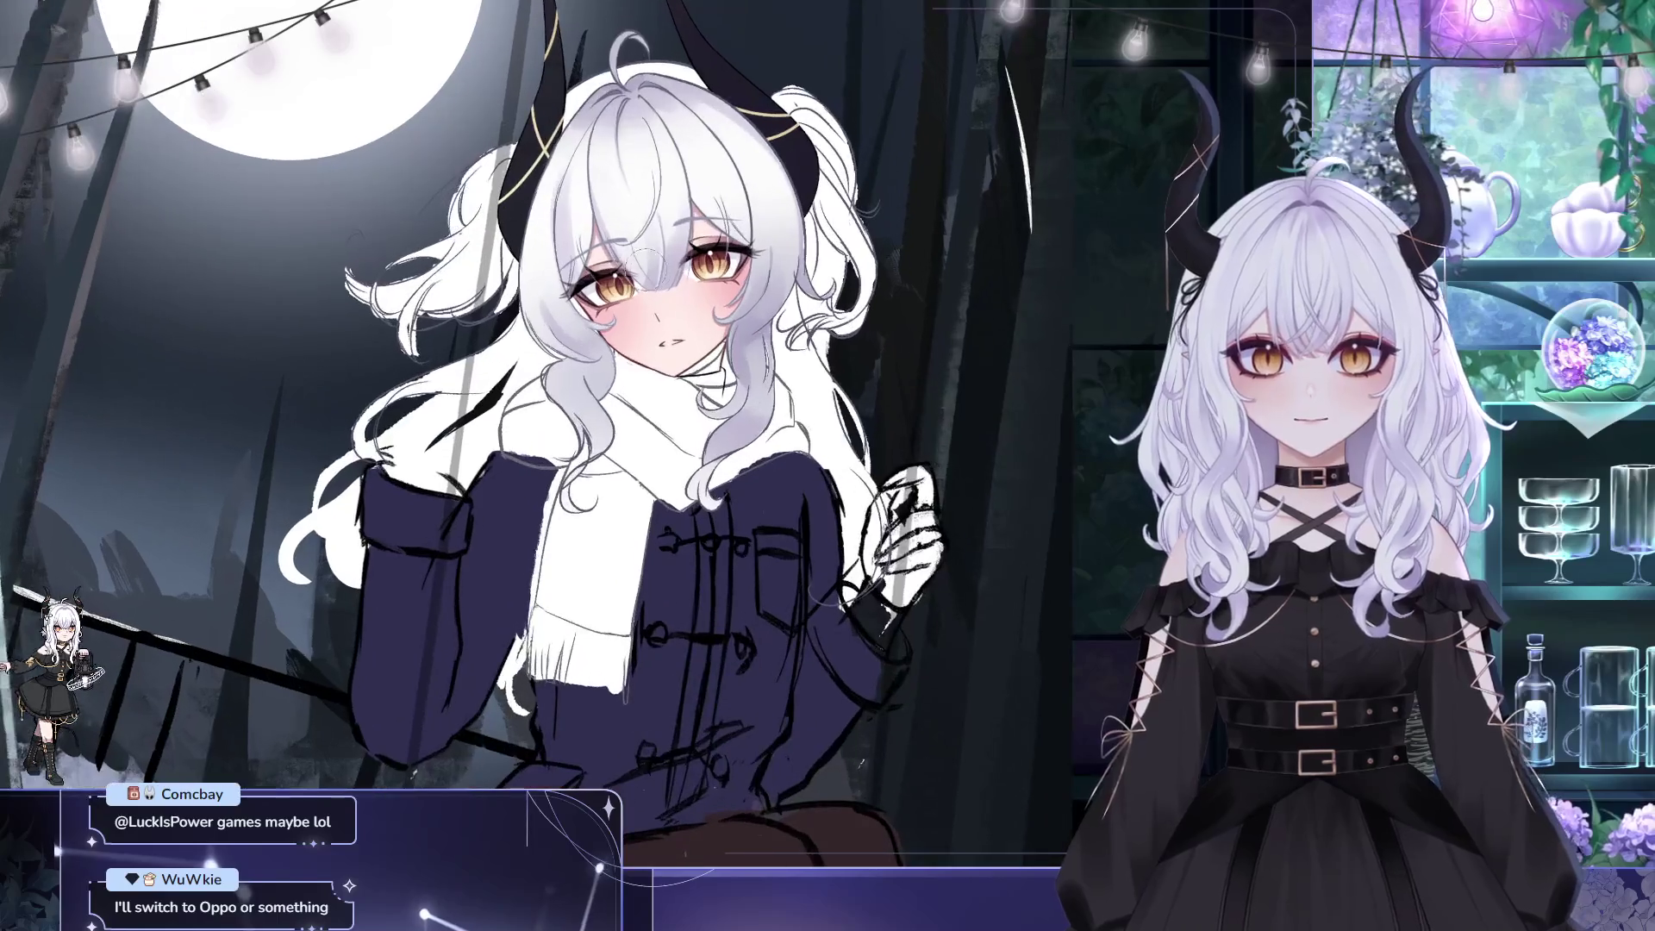
scroll(565, 251, down, 3)
scroll(514, 354, up, 1)
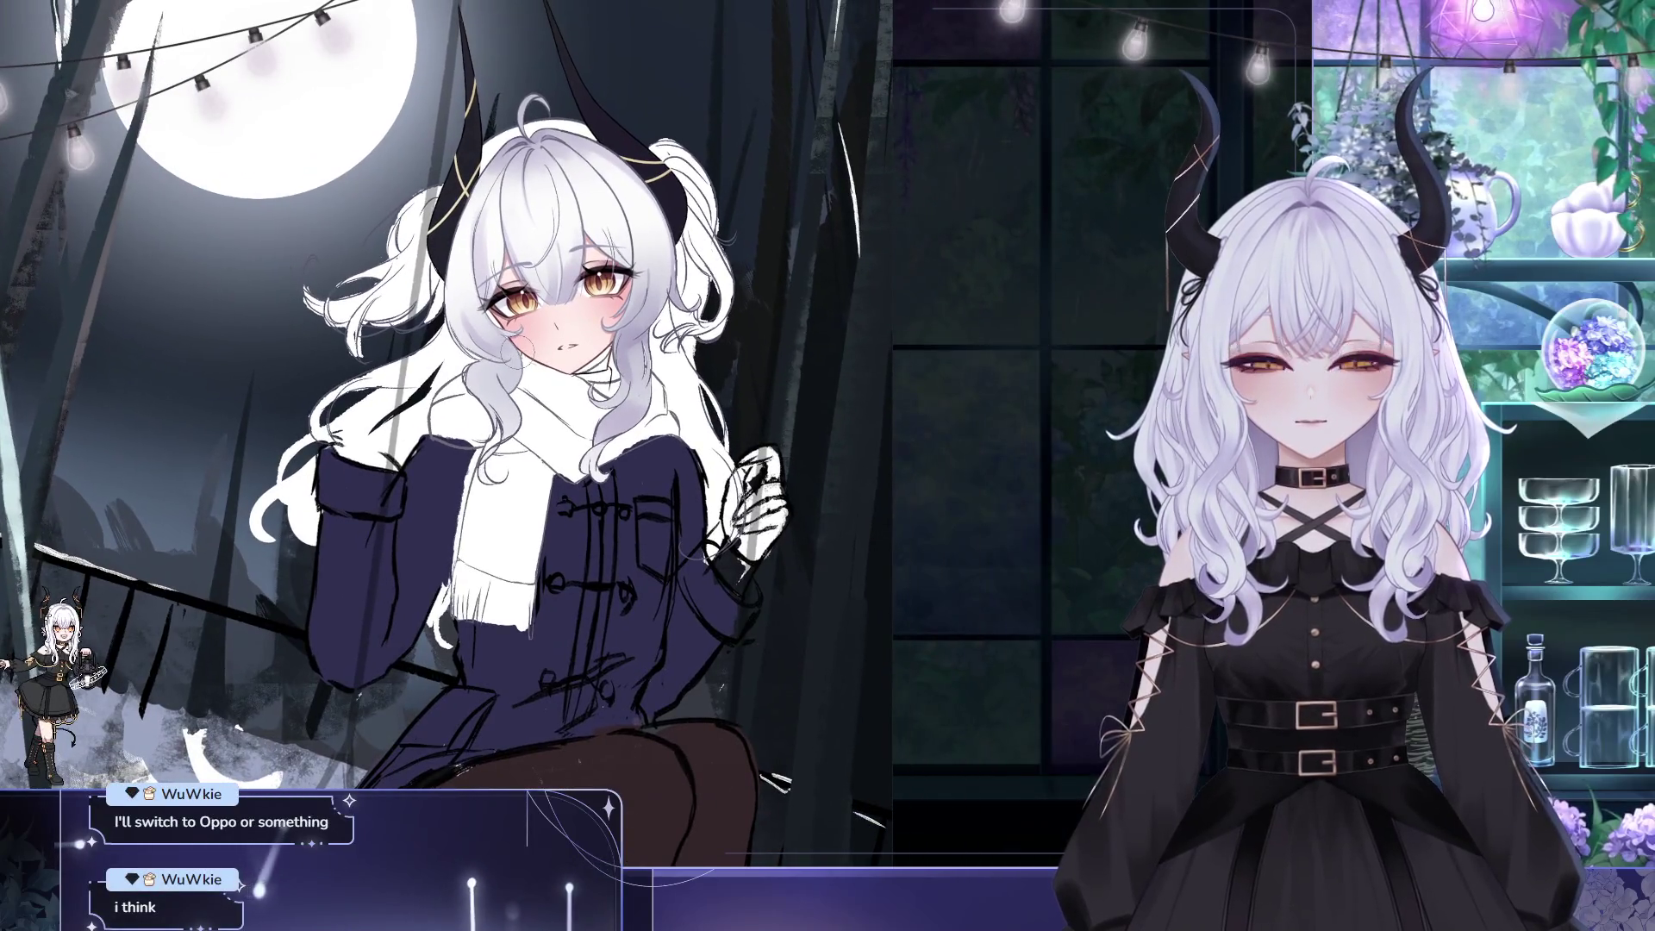